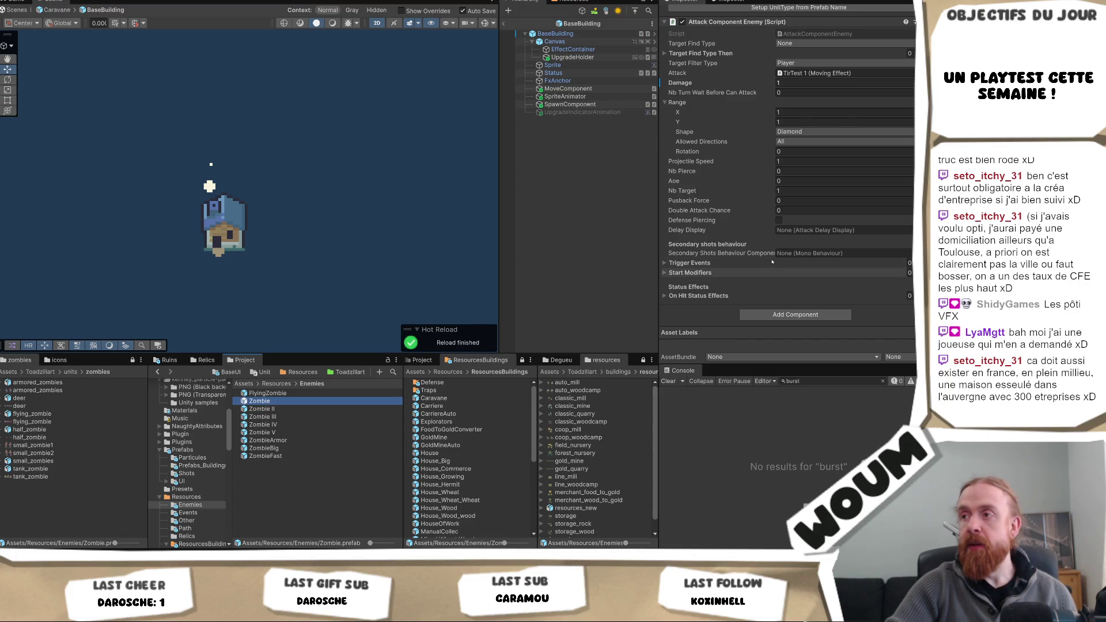
- Open the Zombie prefab in Prefab Mode, replacing the BaseBuilding prefab
{"action": "scroll", "coordinate": [795, 223], "scroll_direction": "up", "scroll_amount": 3}
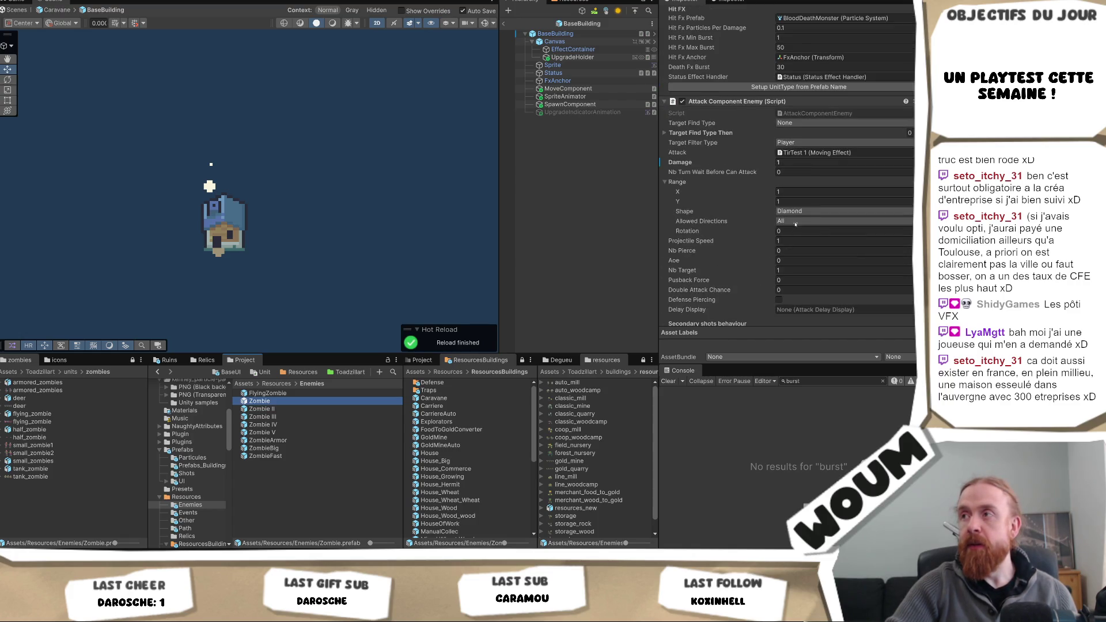
{"action": "double_click", "coordinate": [259, 400]}
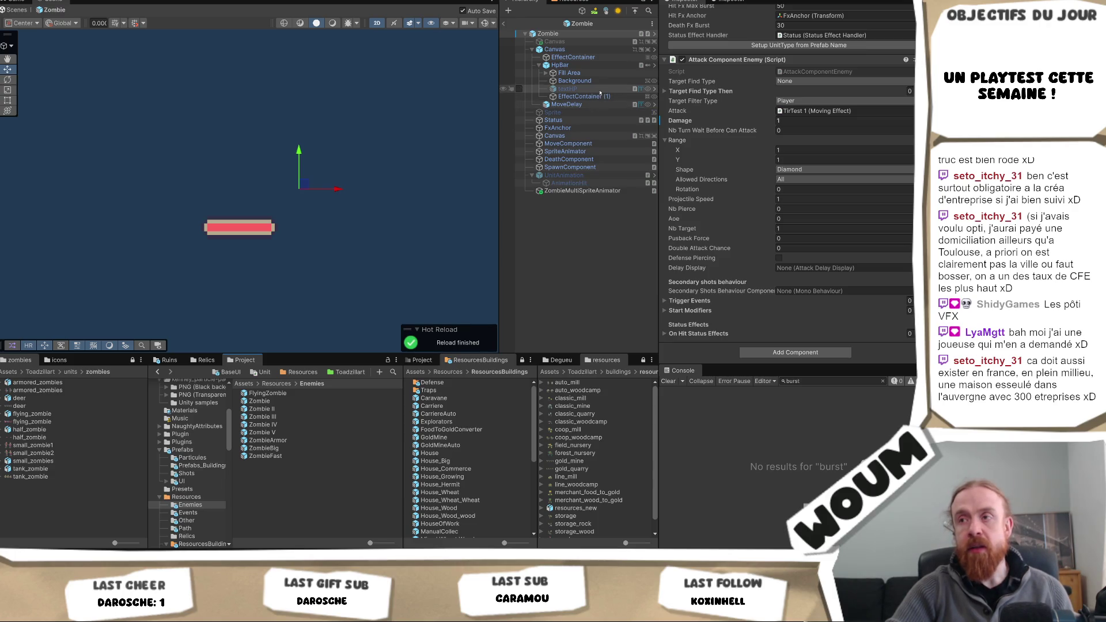
- Change the Zombie root's Death Fx Burst under Hit FX from 30 to 10
{"action": "left_click", "coordinate": [582, 191]}
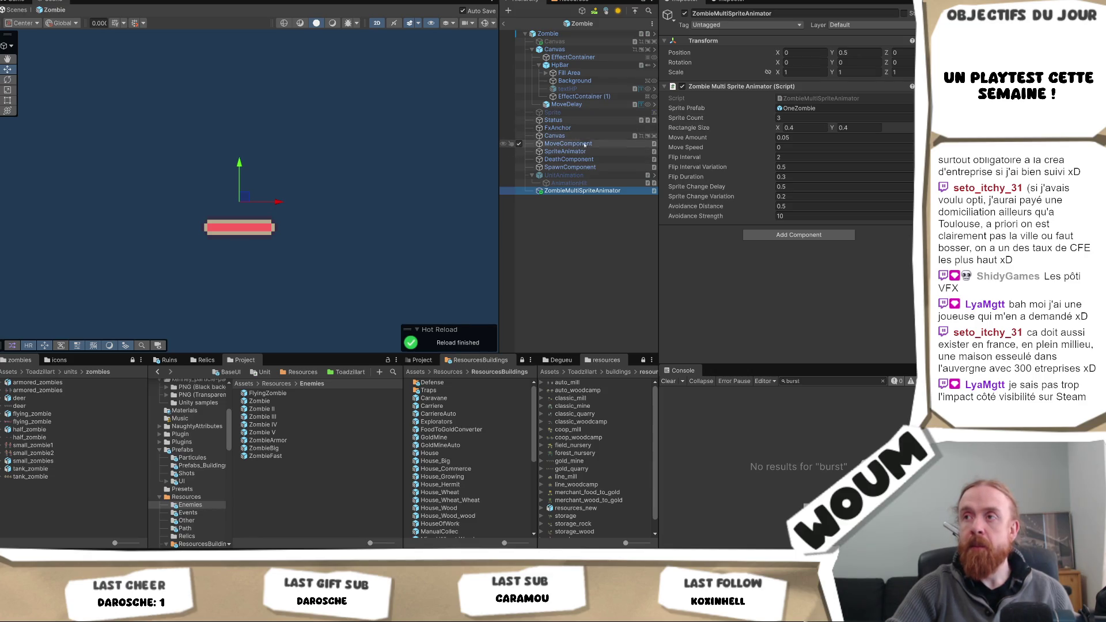
{"action": "left_click", "coordinate": [570, 34]}
{"action": "scroll", "coordinate": [817, 237], "scroll_direction": "down", "scroll_amount": 10}
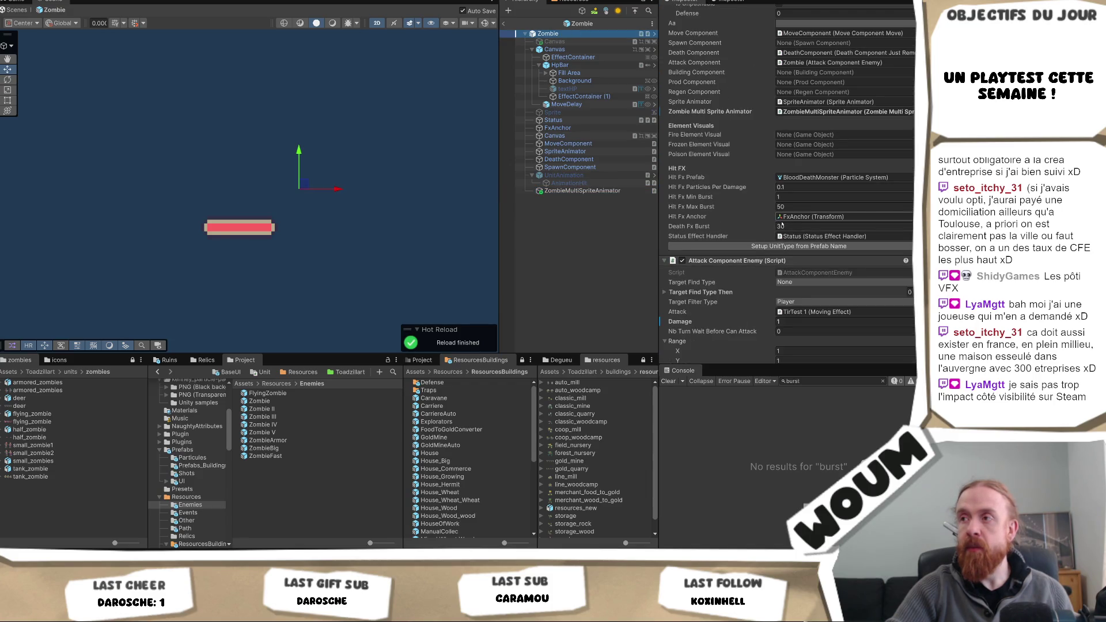
{"action": "left_click", "coordinate": [790, 226]}
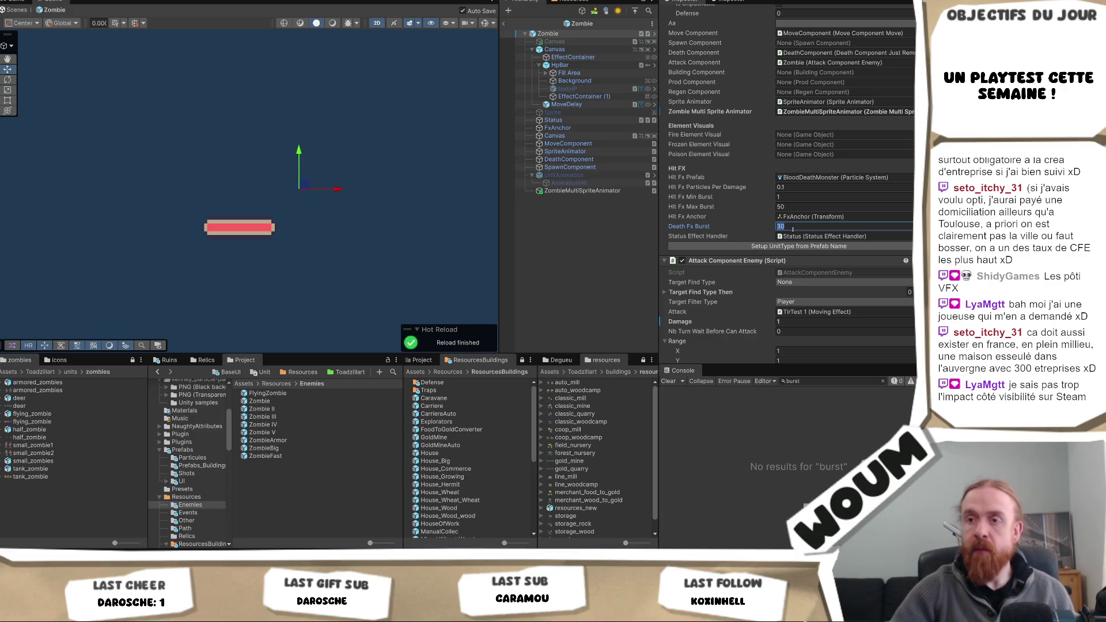
{"action": "type", "text": "10"}
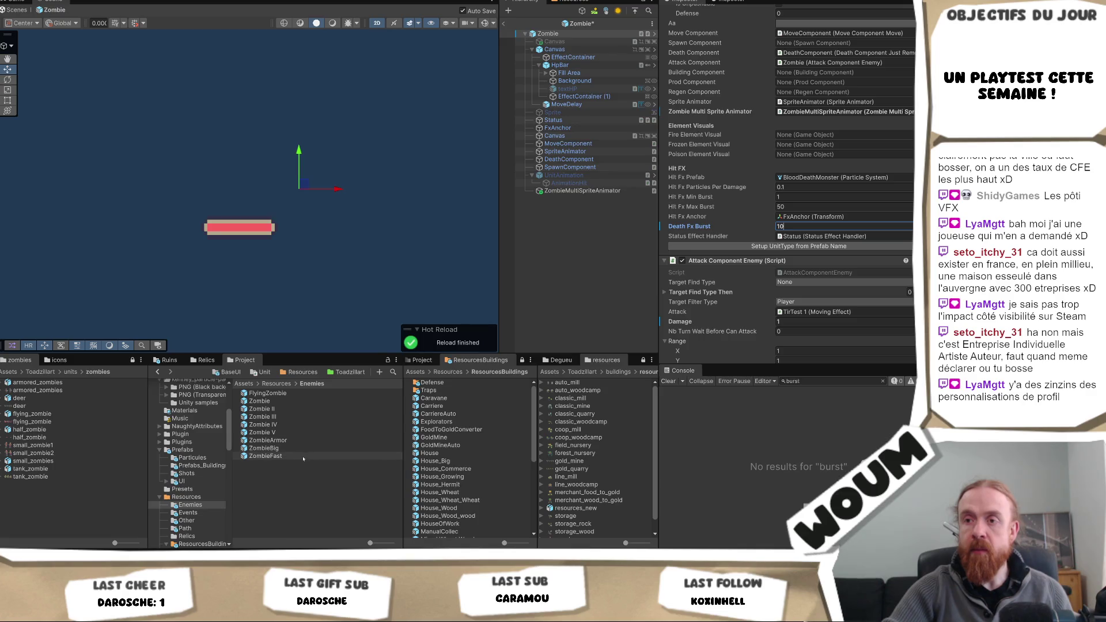
{"action": "left_click", "coordinate": [265, 456]}
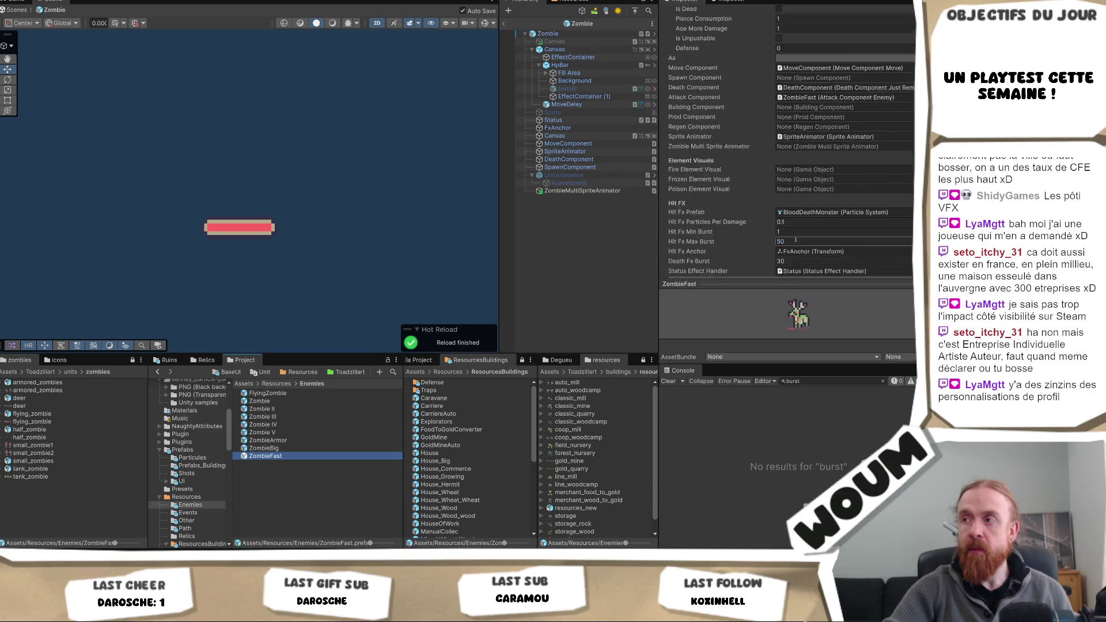
- Set ZombieFast's Death Fx Burst to 20 and ZombieBig's to 30
{"action": "left_click", "coordinate": [791, 234]}
{"action": "type", "text": "20"}
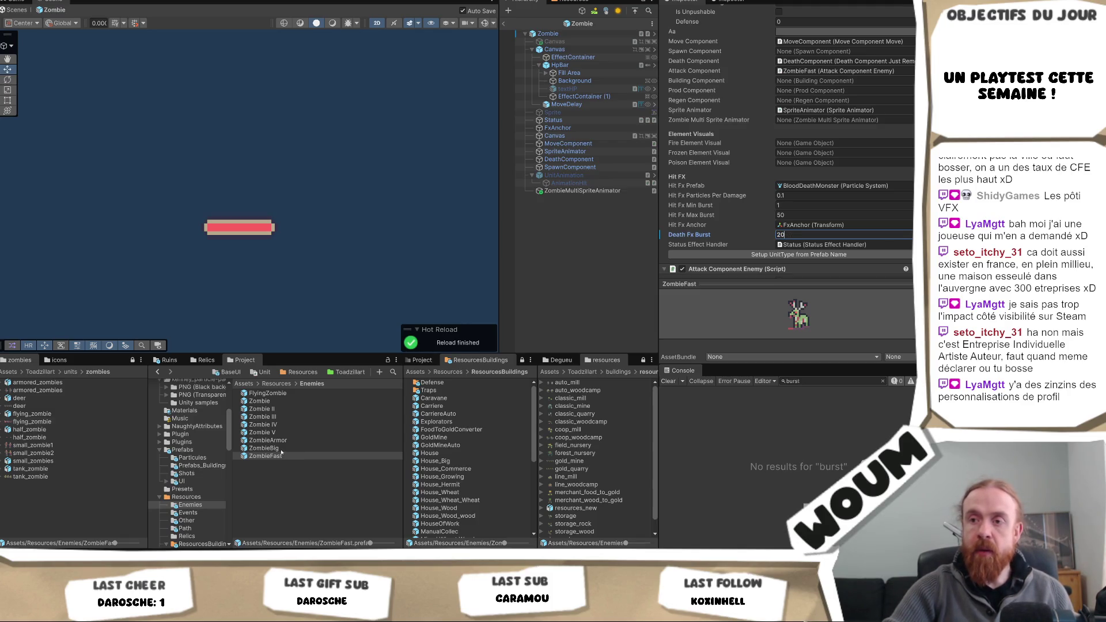
{"action": "left_click", "coordinate": [279, 449]}
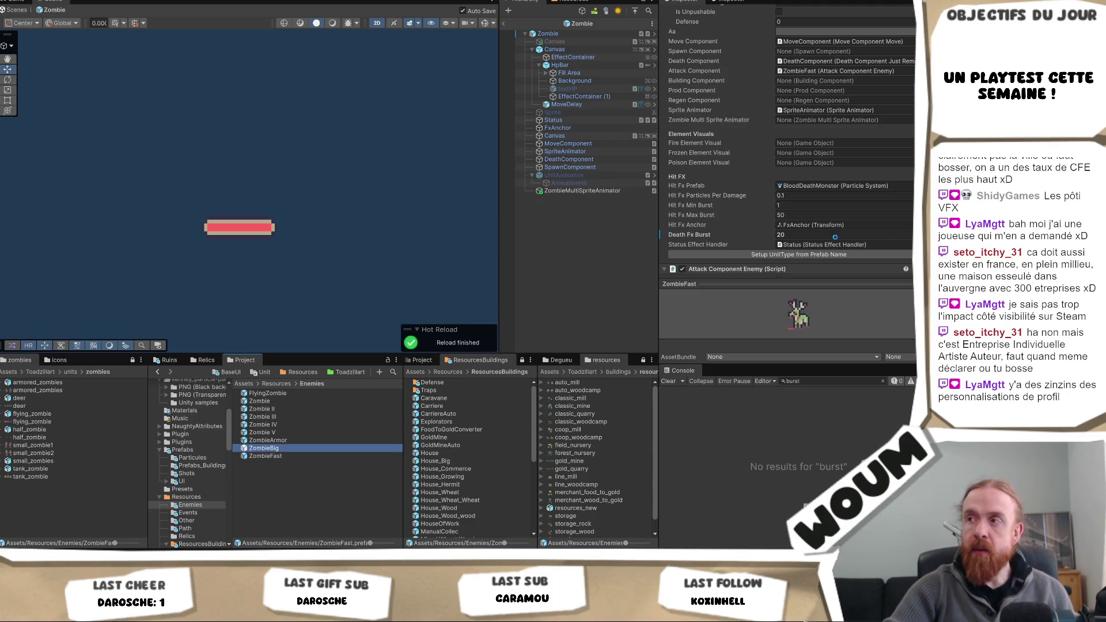
{"action": "left_click", "coordinate": [803, 225]}
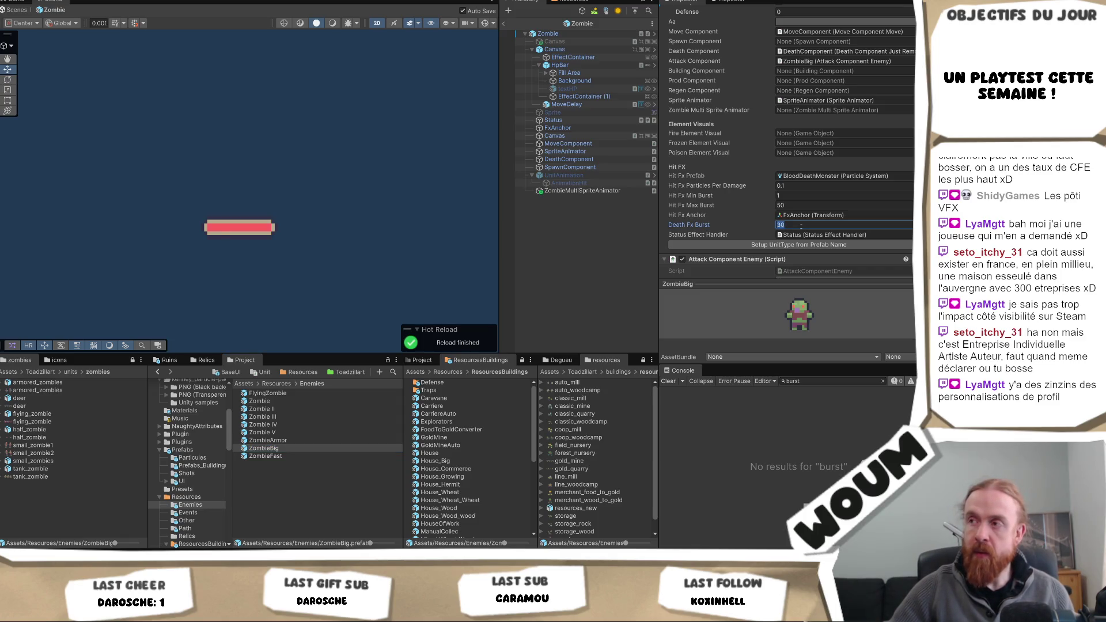
{"action": "type", "text": "3"}
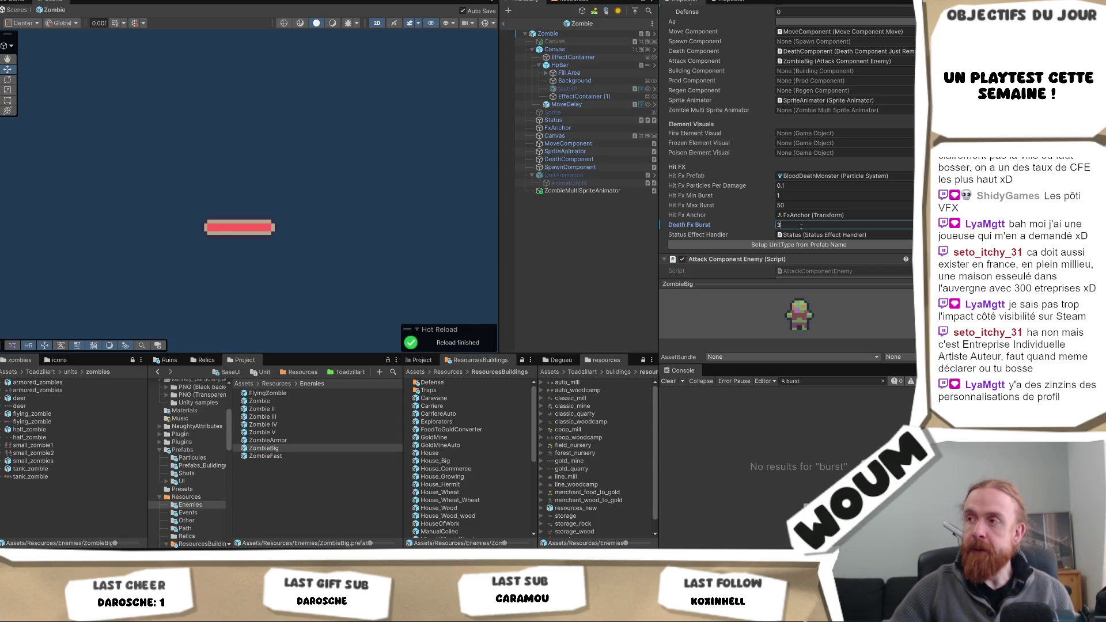
{"action": "type", "text": "0"}
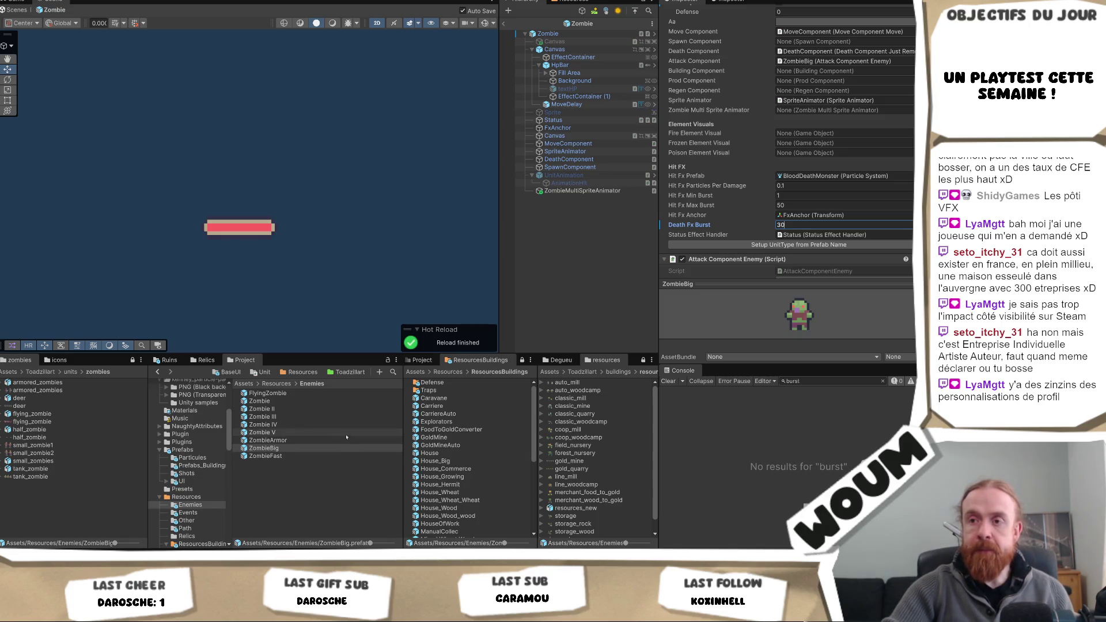
- Check ZombieArmor's and FlyingZombie's Death Fx Burst, then move to FlyingZombie's Hp field
{"action": "left_click", "coordinate": [342, 441]}
{"action": "left_click", "coordinate": [805, 215]}
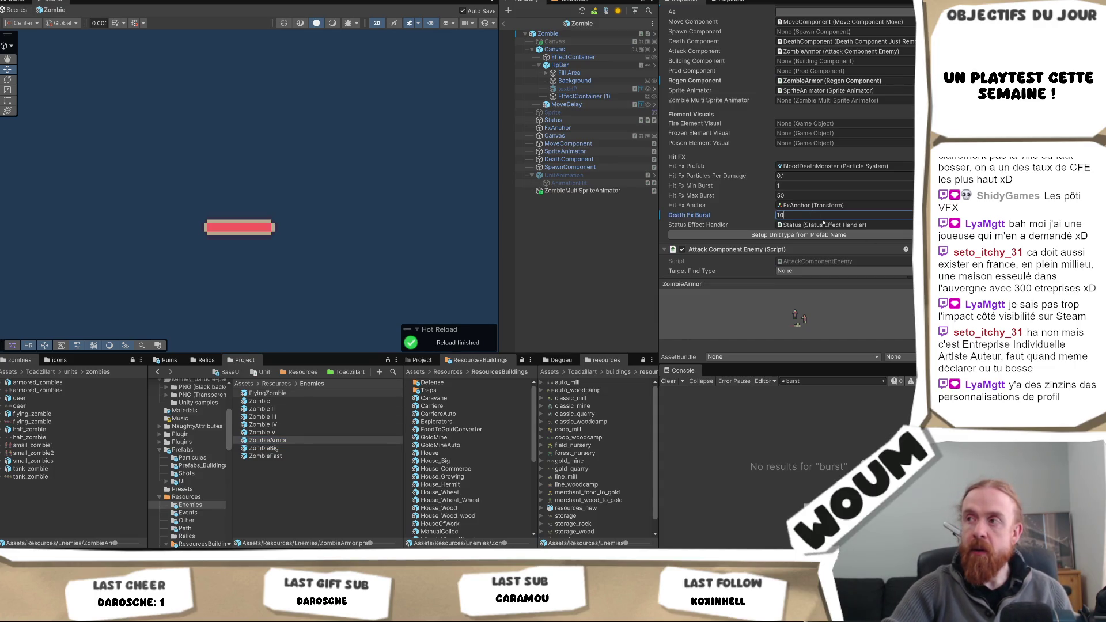
{"action": "left_click", "coordinate": [267, 393]}
{"action": "left_click", "coordinate": [794, 214]}
{"action": "left_click", "coordinate": [794, 224]}
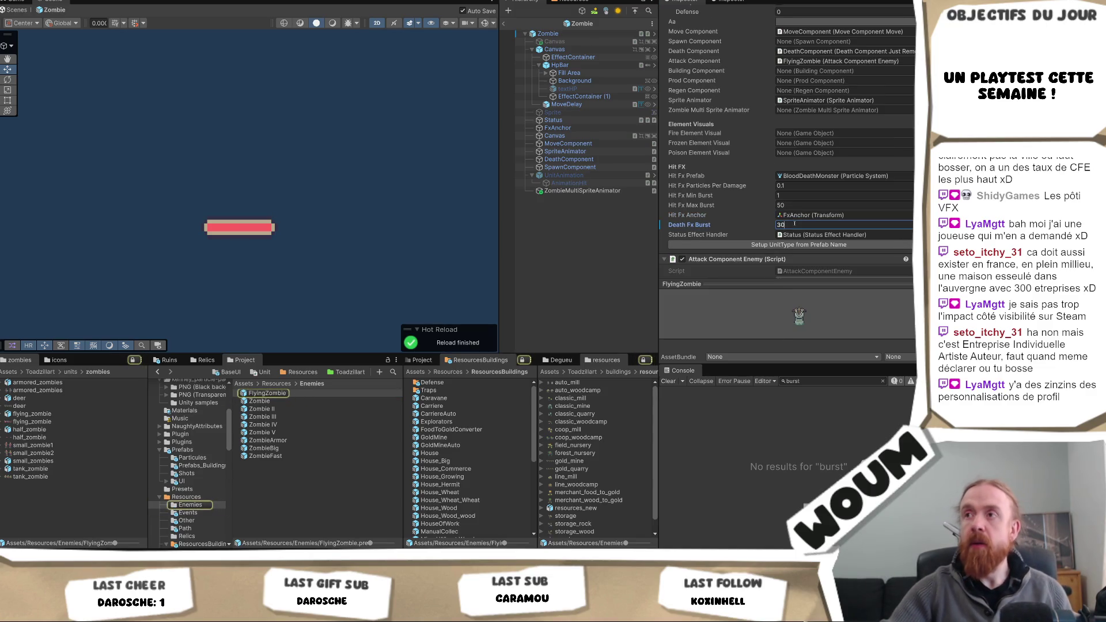
{"action": "scroll", "coordinate": [836, 106], "scroll_direction": "up", "scroll_amount": 5}
{"action": "type", "text": "300"}
{"action": "scroll", "coordinate": [837, 107], "scroll_direction": "up", "scroll_amount": 3}
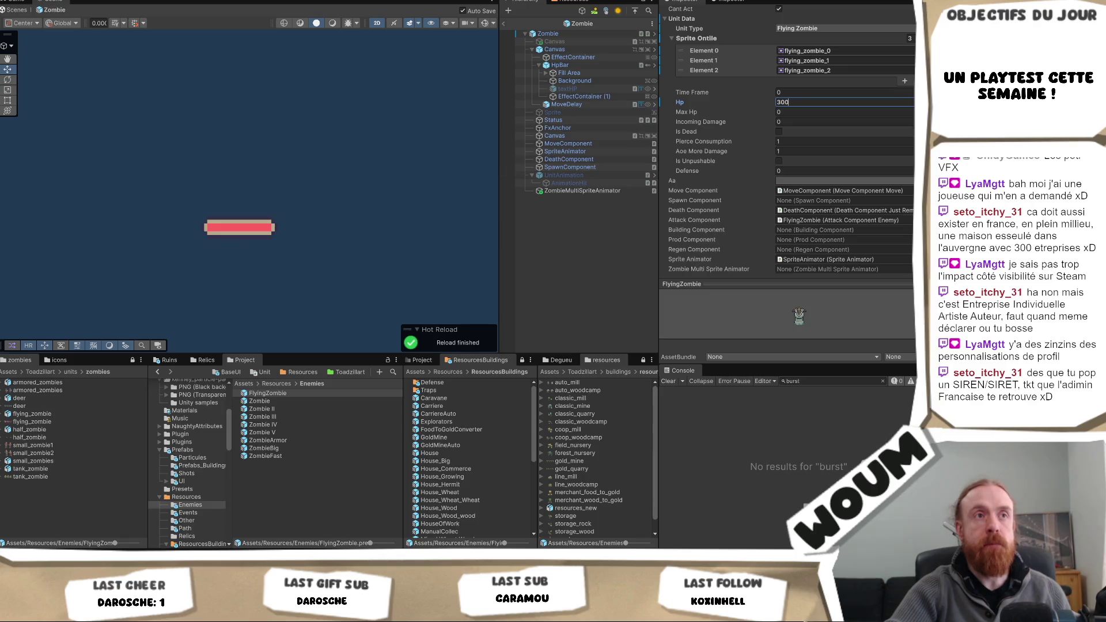
- Commit FlyingZombie's Hp of 300 and clear the Hierarchy selection
{"action": "key", "text": "Return"}
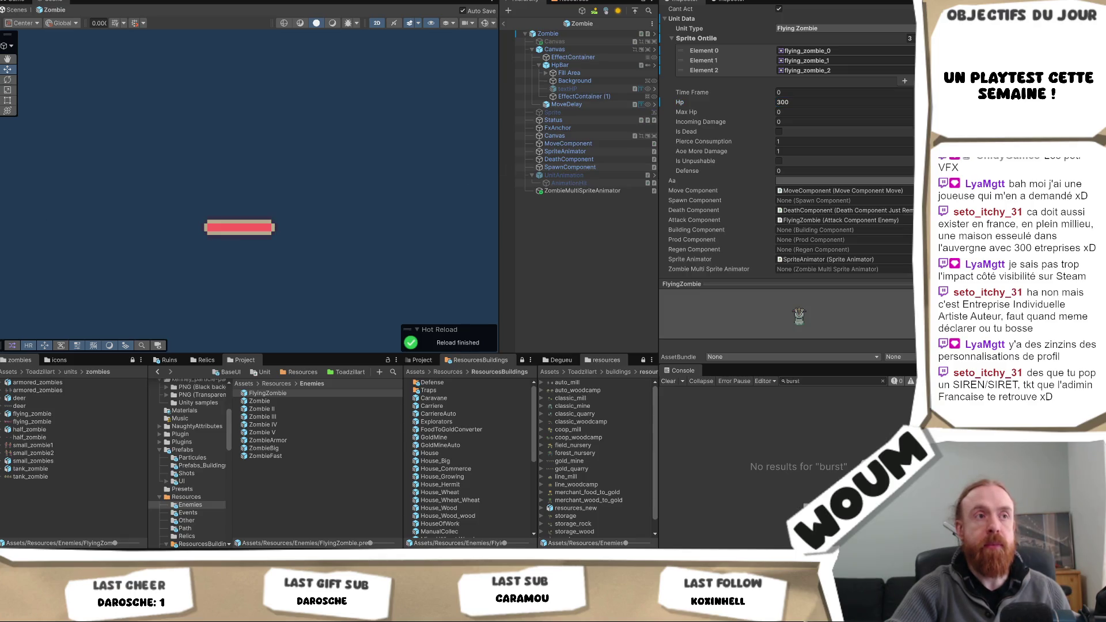
{"action": "left_click", "coordinate": [545, 232]}
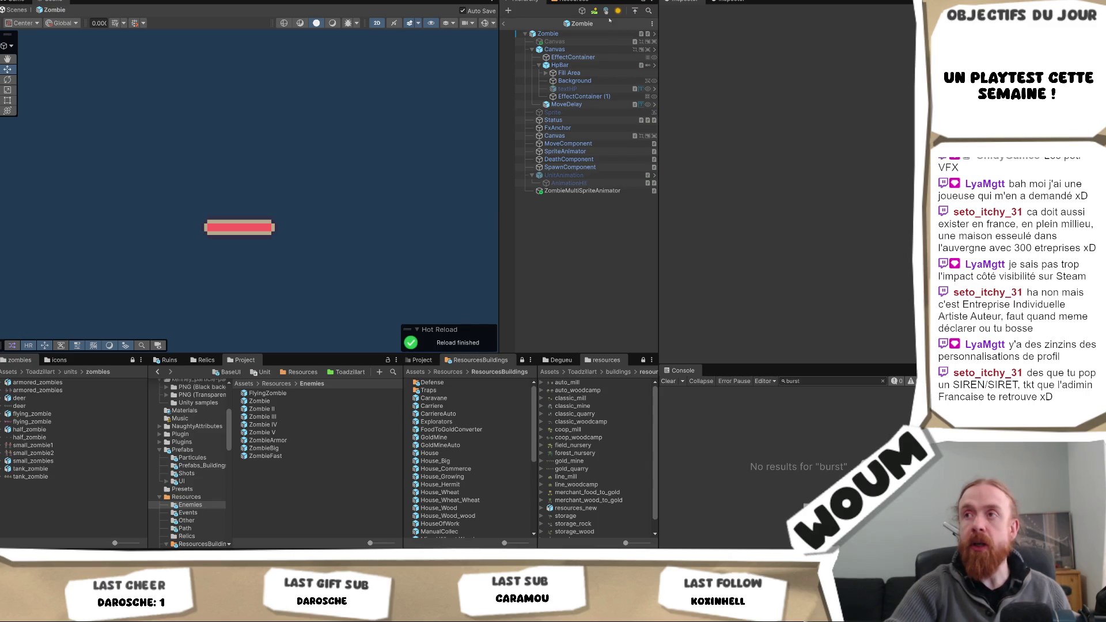
- Exit Prefab Mode, save the testmap scene, and start a Play mode playtest
{"action": "left_click", "coordinate": [503, 23]}
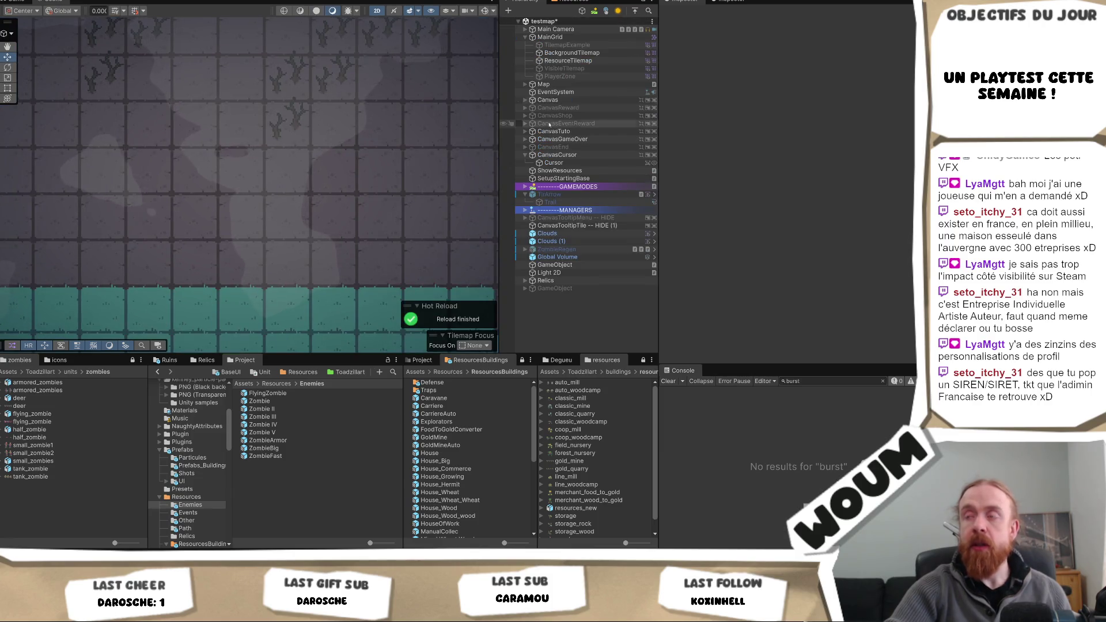
{"action": "key", "text": "ctrl+s"}
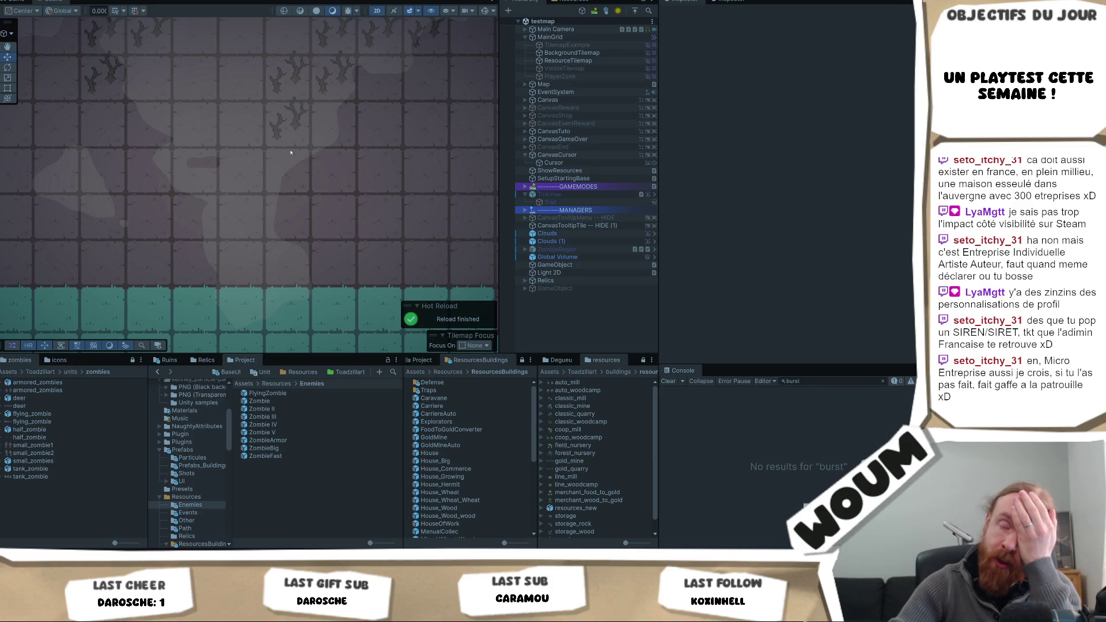
{"action": "key", "text": "ctrl+p"}
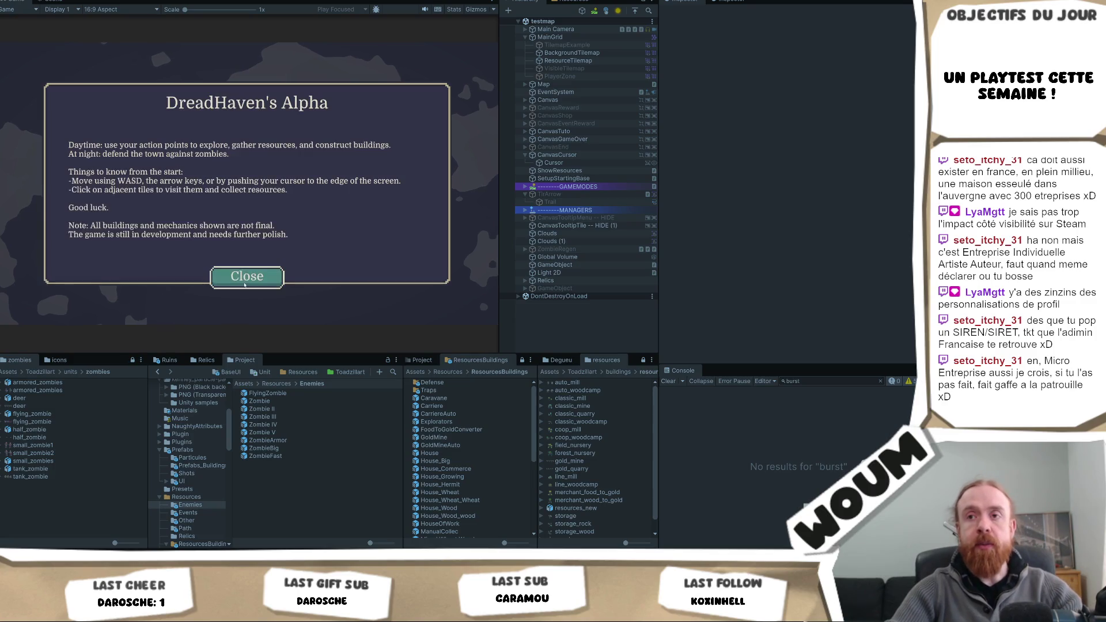
- Dismiss the intro, place the town center, take kits through Day 4, then open Prefabs/Particules
{"action": "left_click", "coordinate": [243, 275]}
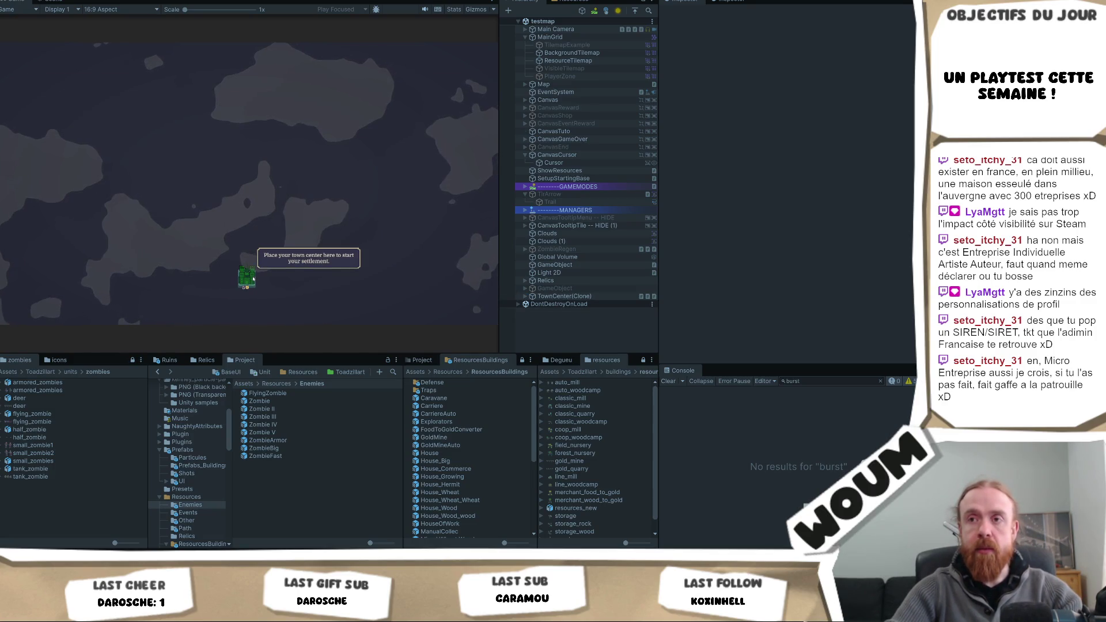
{"action": "left_click", "coordinate": [233, 276]}
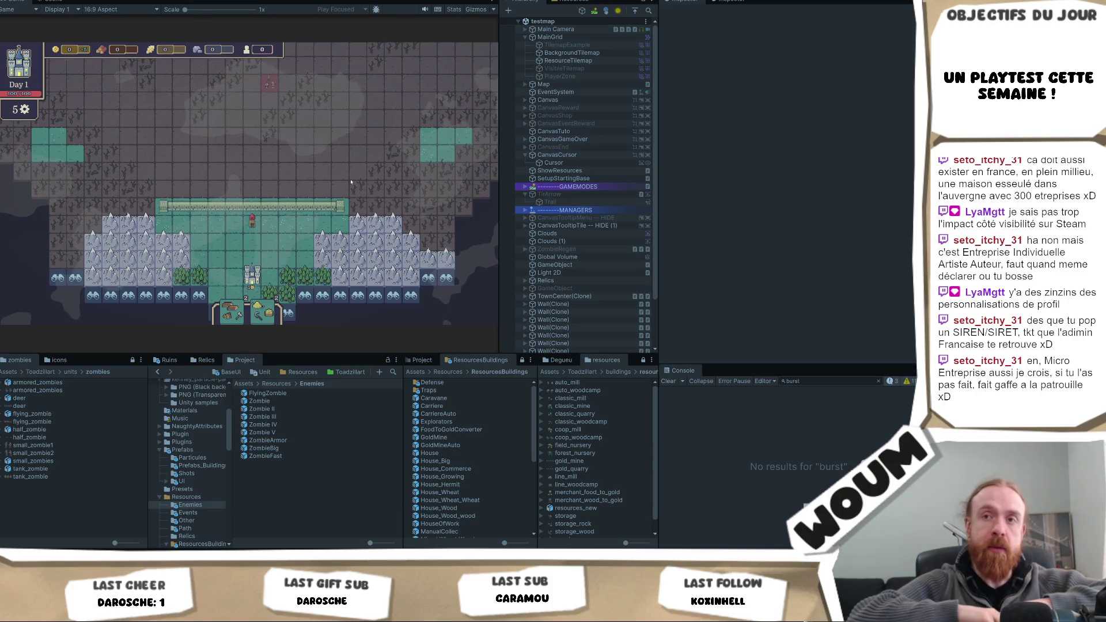
{"action": "key", "text": "w"}
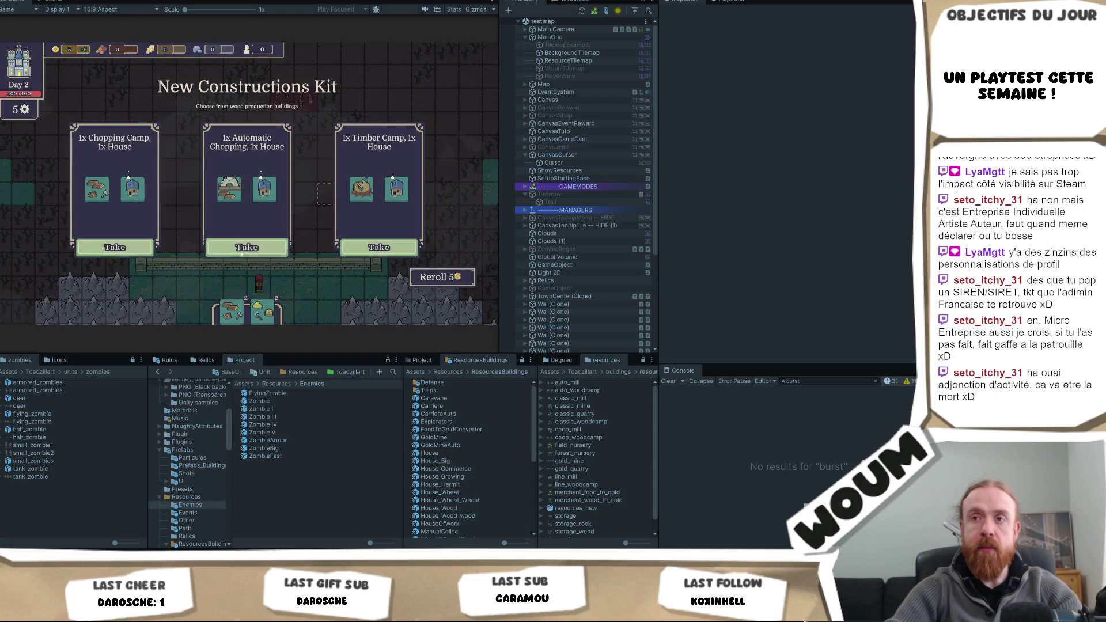
{"action": "left_click", "coordinate": [251, 249]}
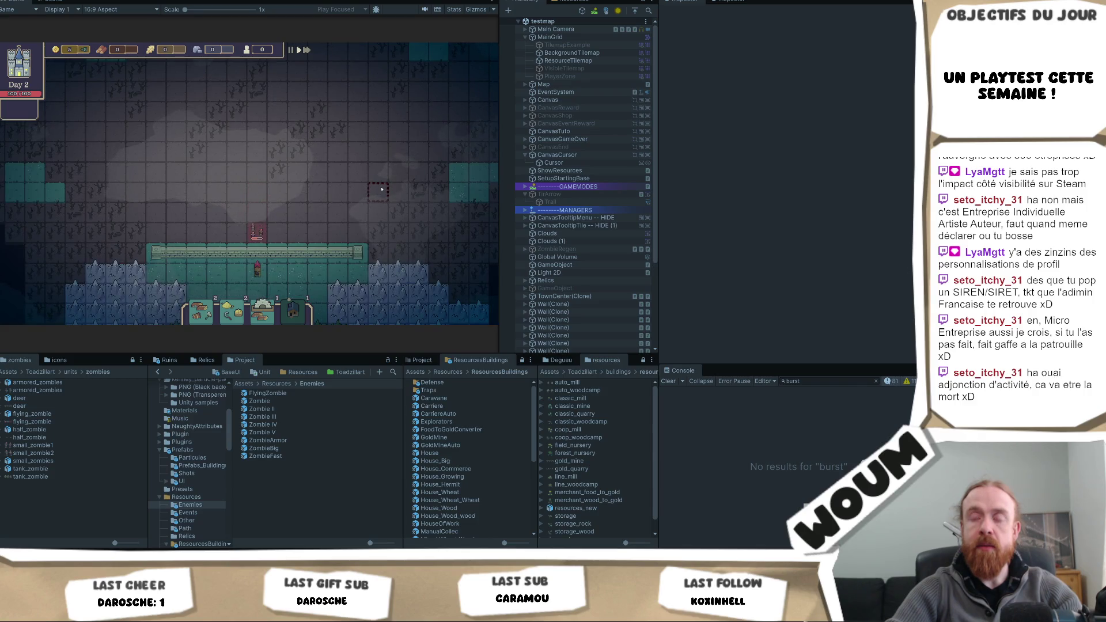
{"action": "left_click", "coordinate": [224, 241]}
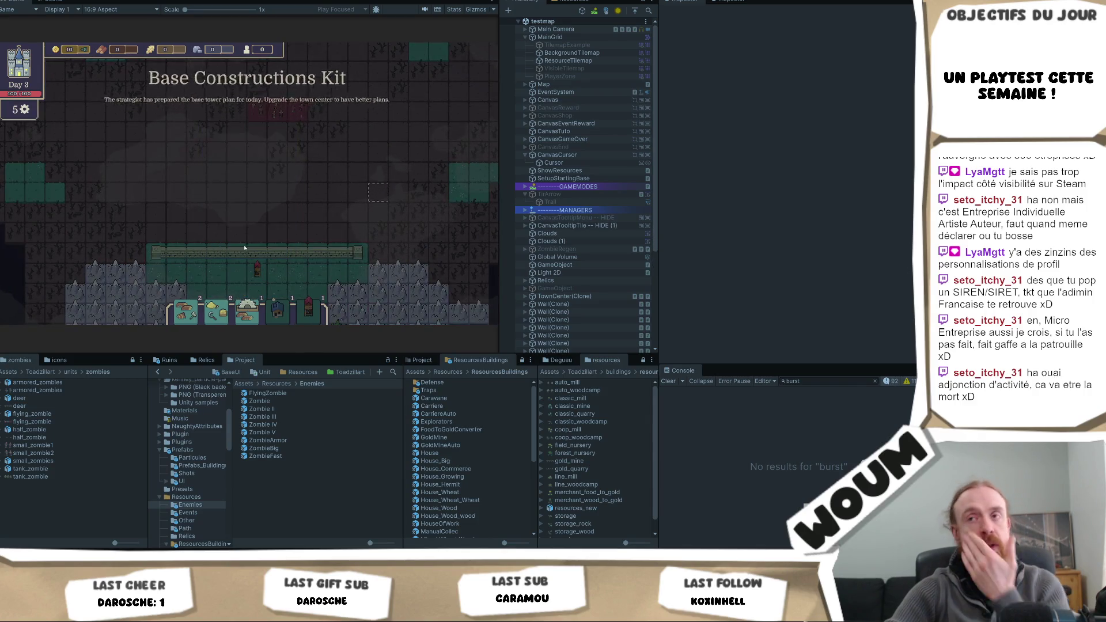
{"action": "left_click", "coordinate": [340, 228]}
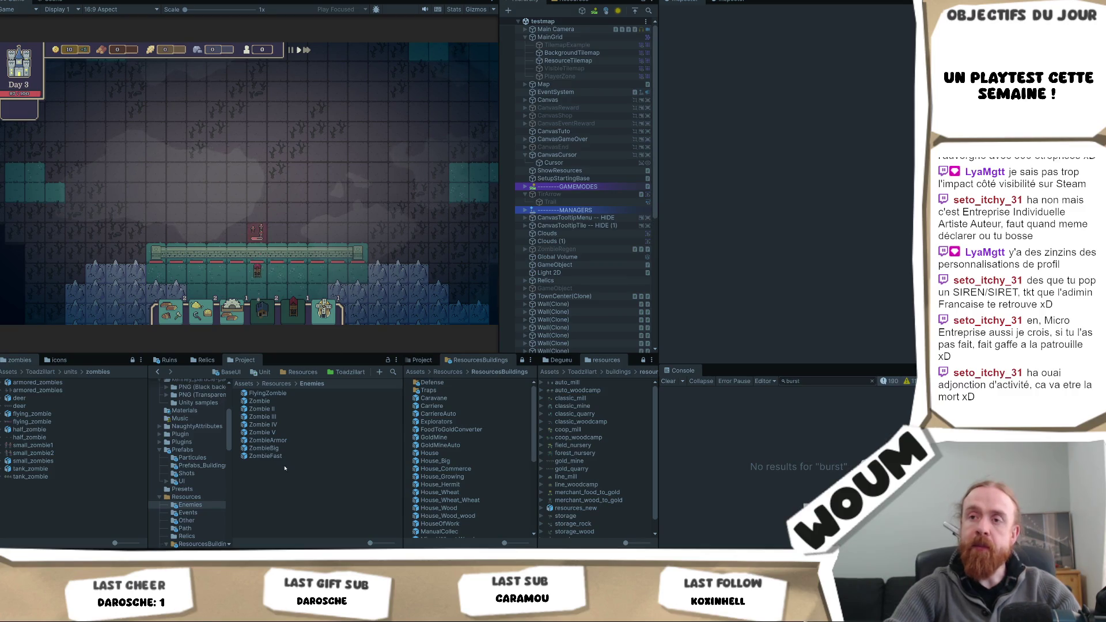
{"action": "left_click", "coordinate": [190, 450]}
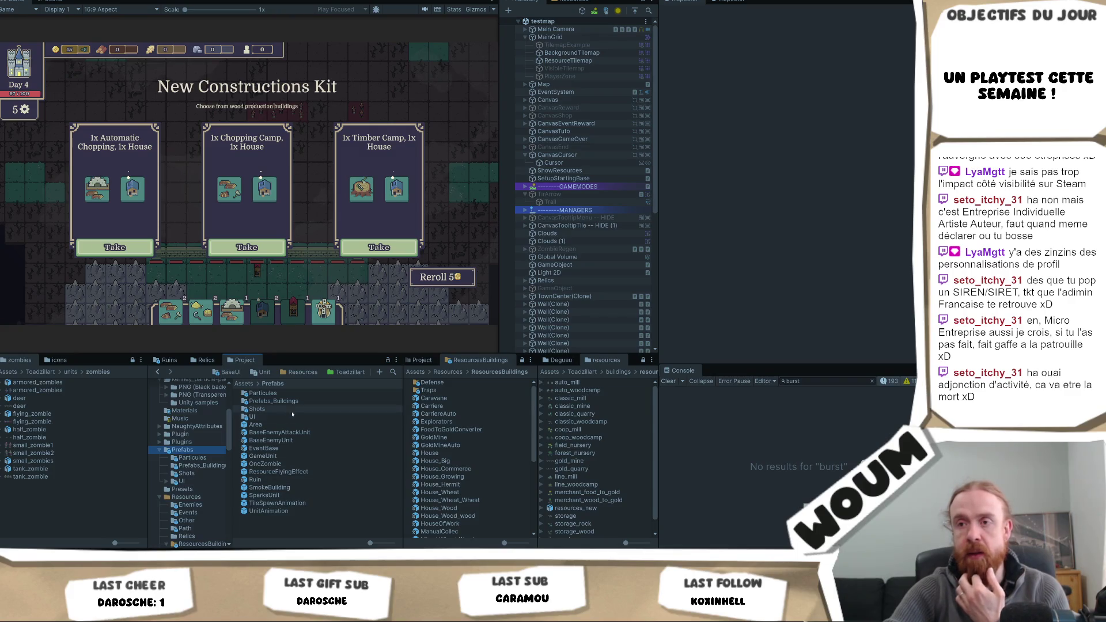
{"action": "double_click", "coordinate": [262, 393]}
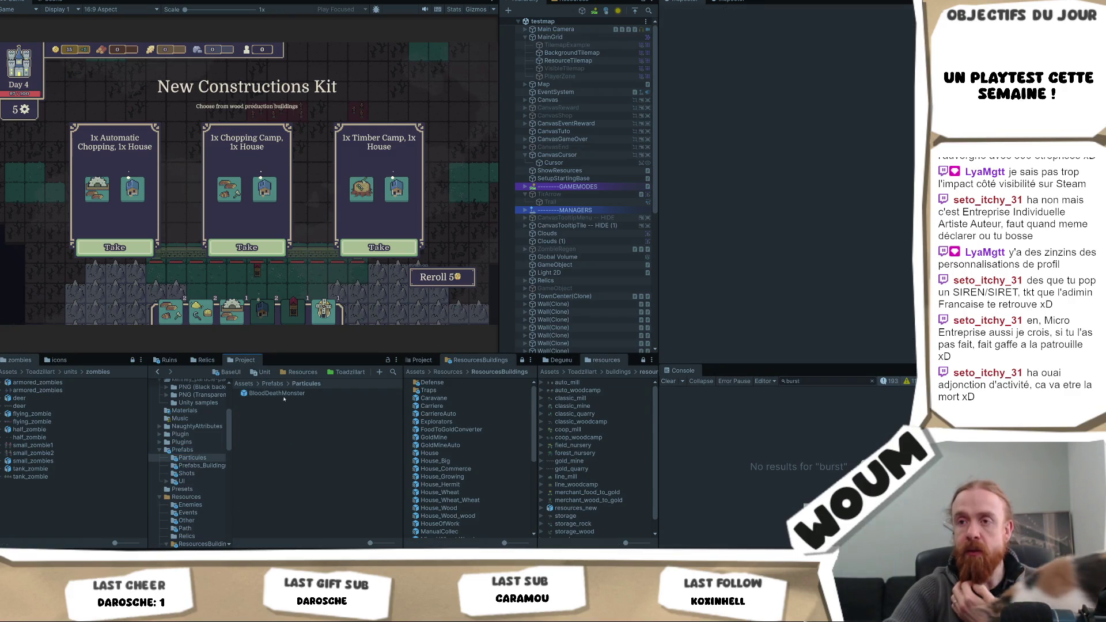
- Enable and expand Rotation over Lifetime on BloodDeathMonster, and take a Day 4 kit building
{"action": "left_click", "coordinate": [276, 393]}
{"action": "scroll", "coordinate": [824, 225], "scroll_direction": "down", "scroll_amount": 10}
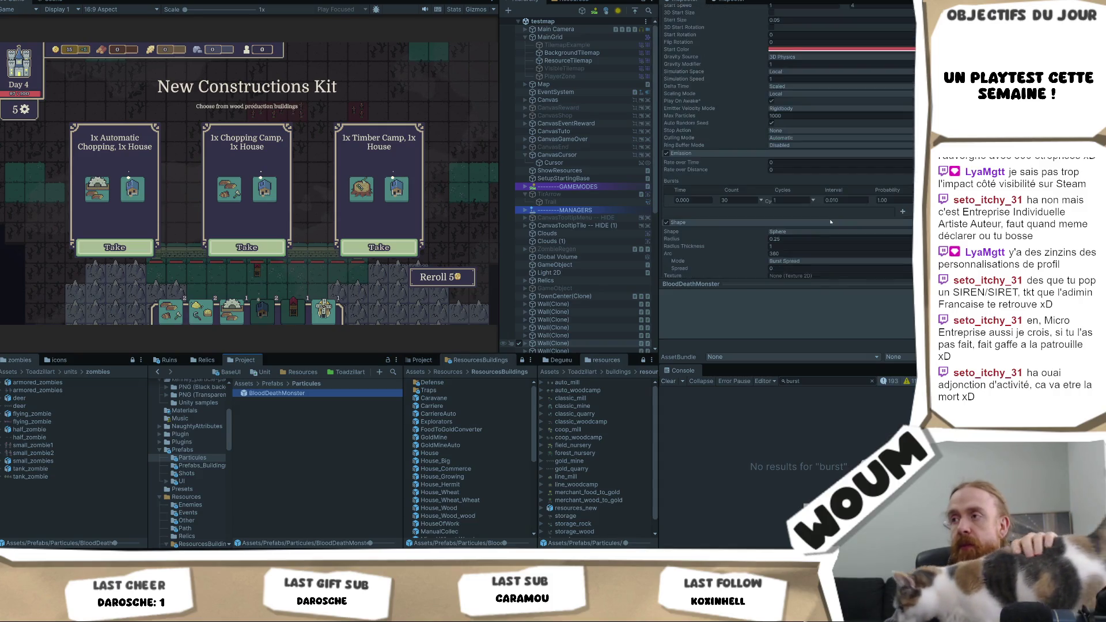
{"action": "scroll", "coordinate": [824, 225], "scroll_direction": "down", "scroll_amount": 5}
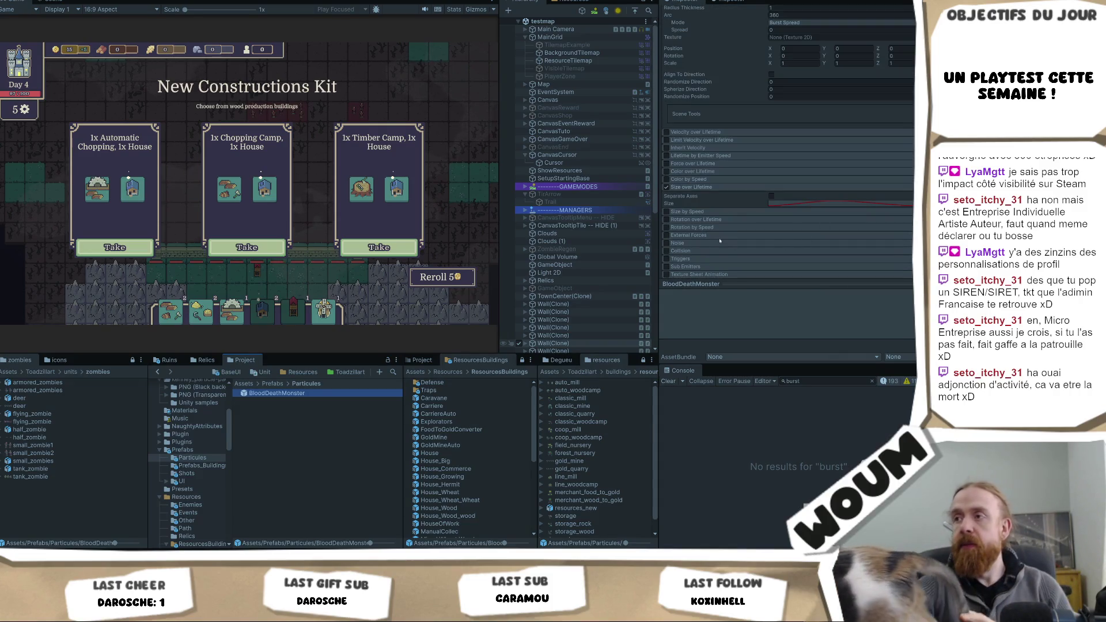
{"action": "left_click", "coordinate": [666, 219]}
{"action": "left_click", "coordinate": [704, 219]}
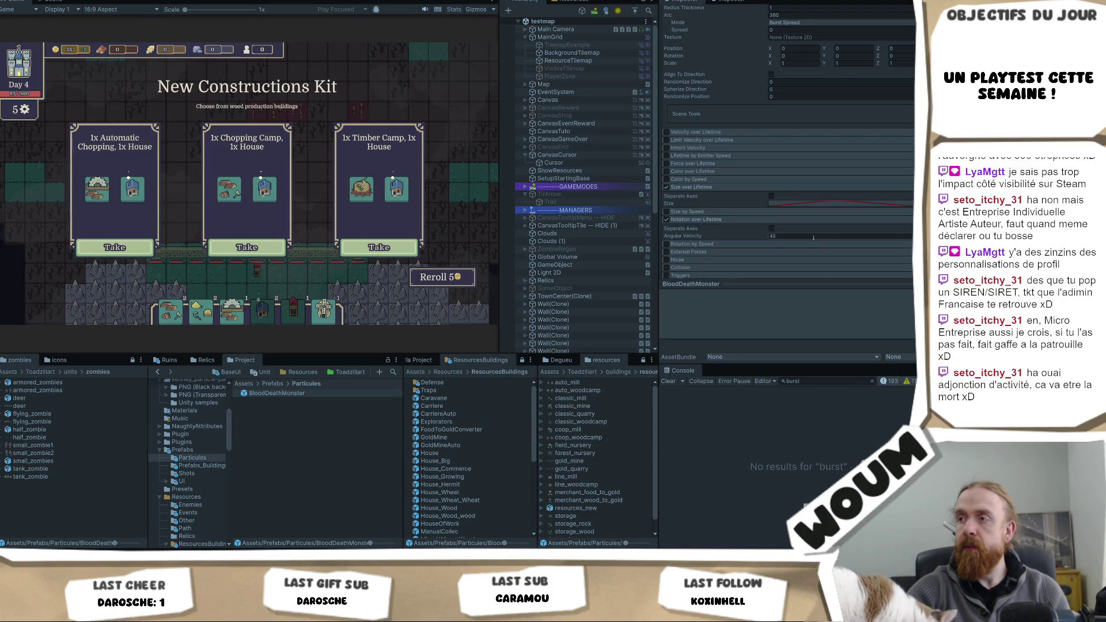
{"action": "left_click", "coordinate": [246, 223]}
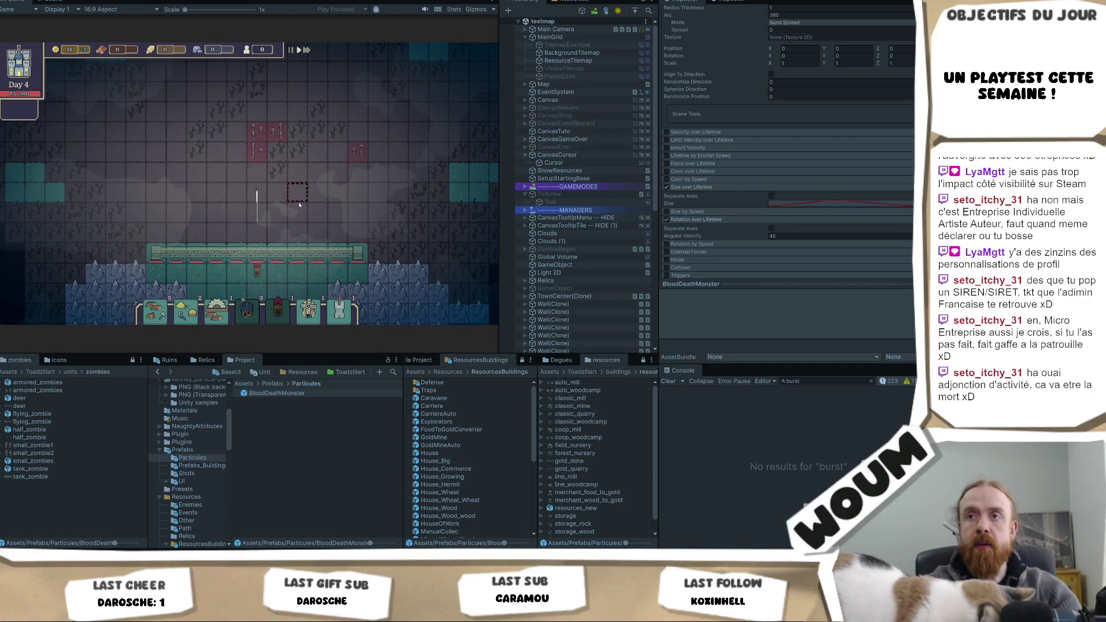
- Set BloodDeathMonster's angular velocity to 360, then take the Jester Tower and next kit's middle building
{"action": "scroll", "coordinate": [291, 204], "scroll_direction": "up", "scroll_amount": 1}
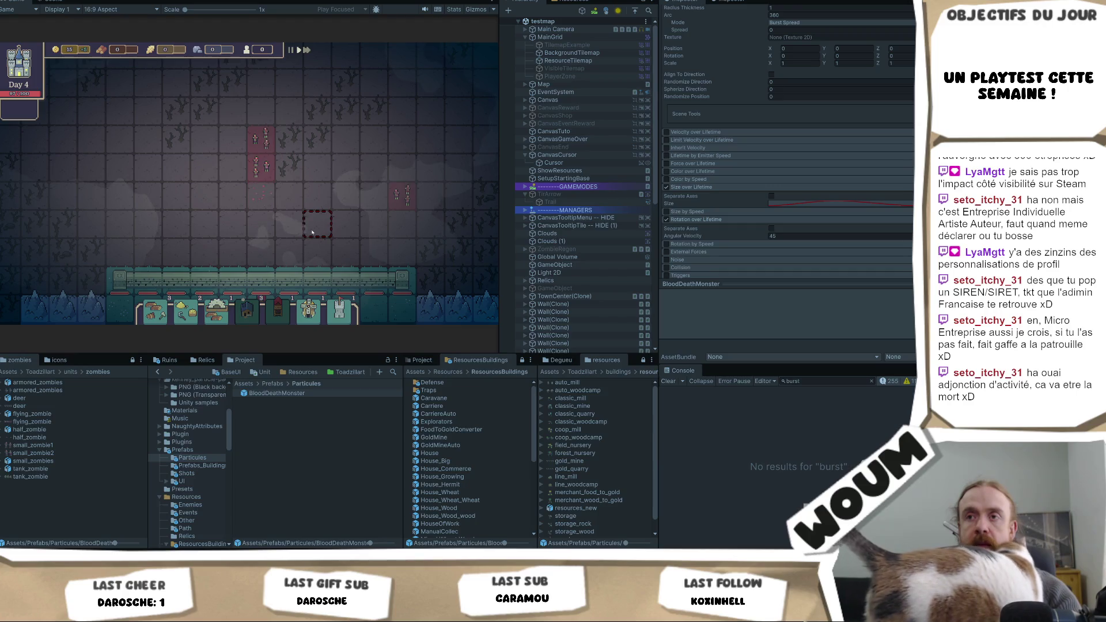
{"action": "scroll", "coordinate": [319, 222], "scroll_direction": "up", "scroll_amount": 1}
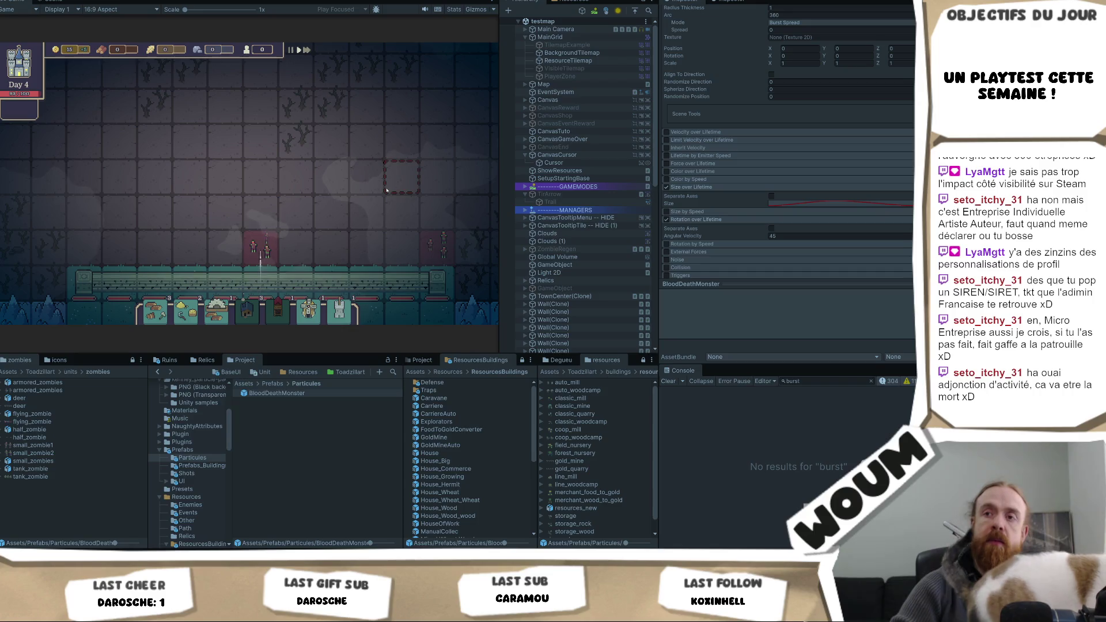
{"action": "left_click", "coordinate": [795, 234]}
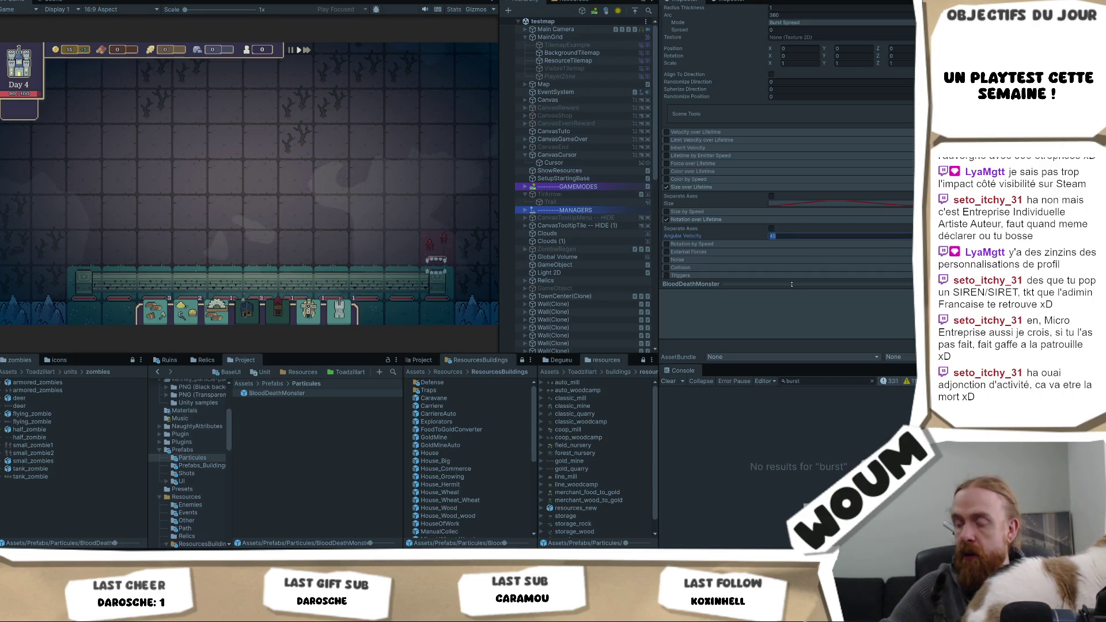
{"action": "type", "text": "360"}
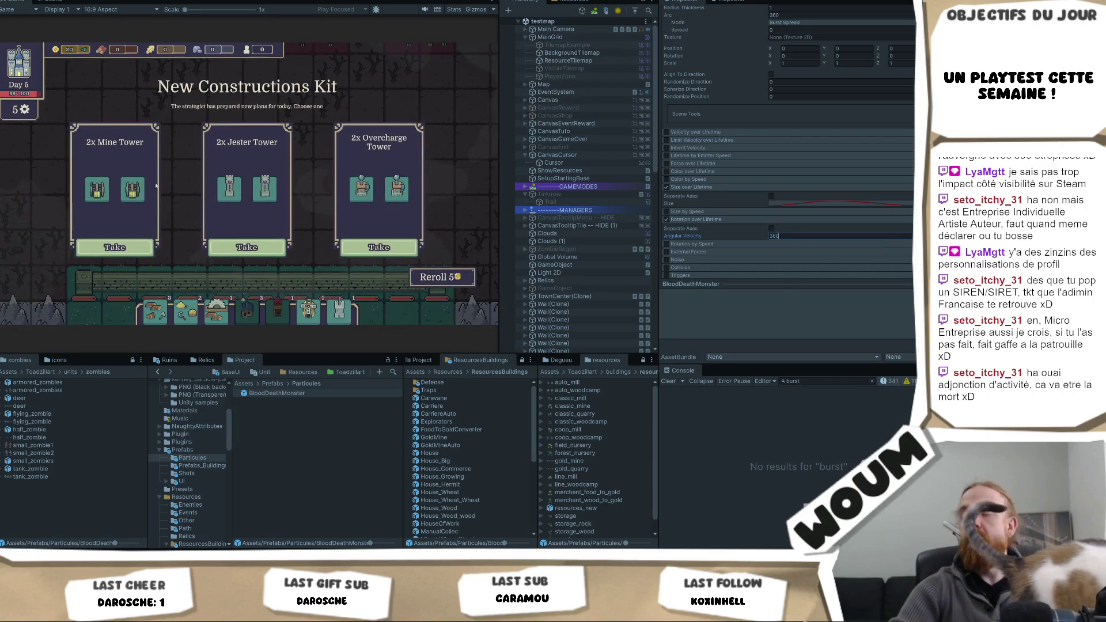
{"action": "left_click", "coordinate": [245, 242]}
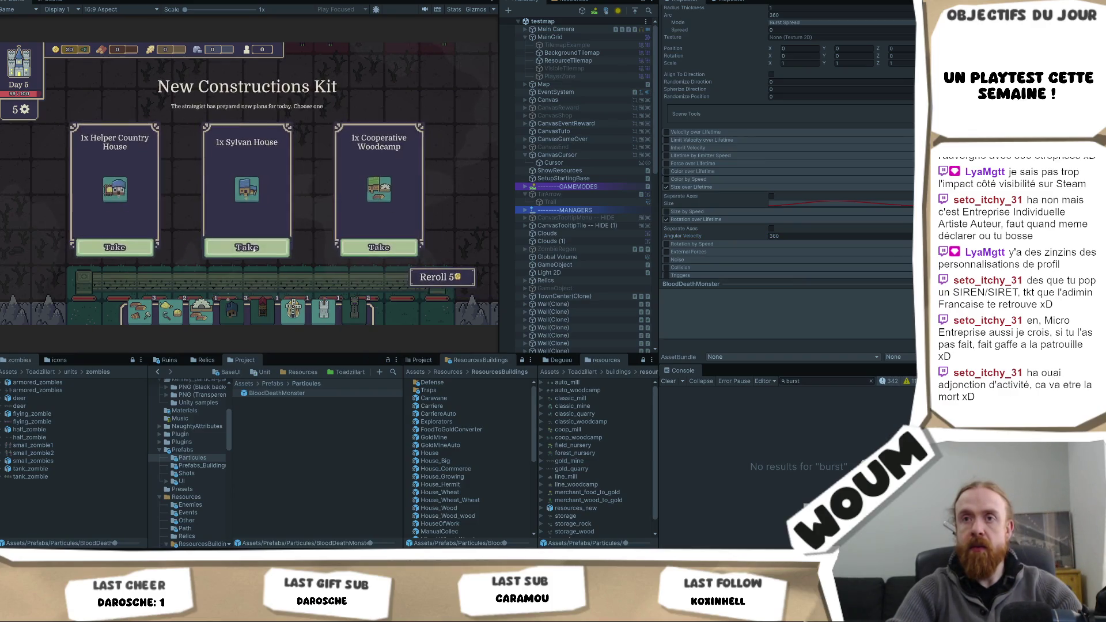
{"action": "left_click", "coordinate": [248, 245]}
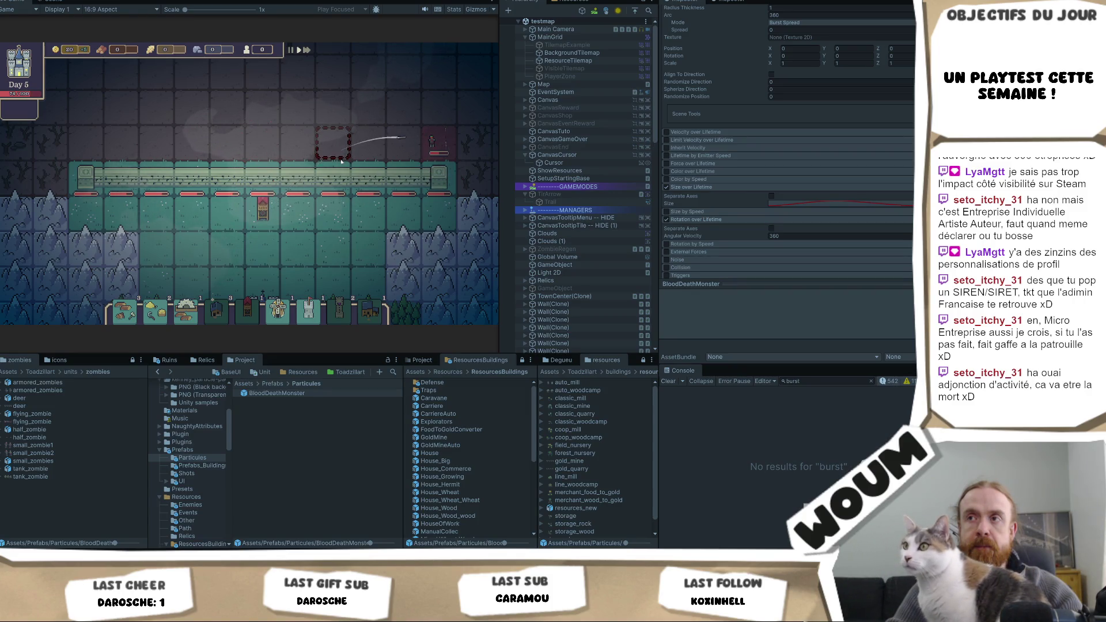
- Collapse Rotation over Lifetime and briefly inspect the External Forces and Trails modules
{"action": "left_click", "coordinate": [704, 219]}
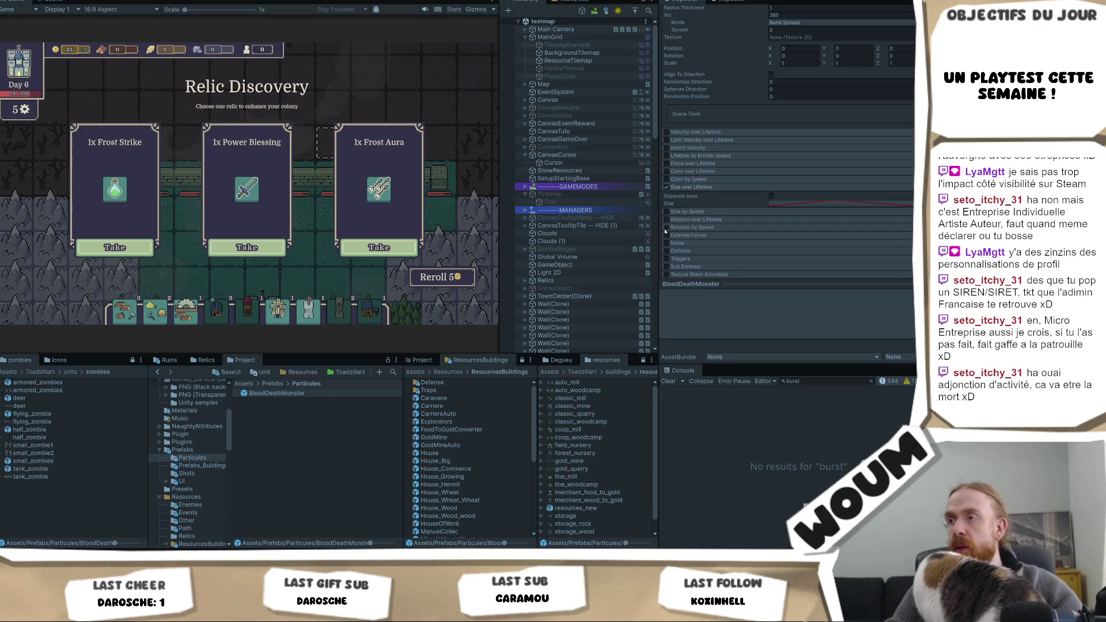
{"action": "left_click", "coordinate": [688, 236]}
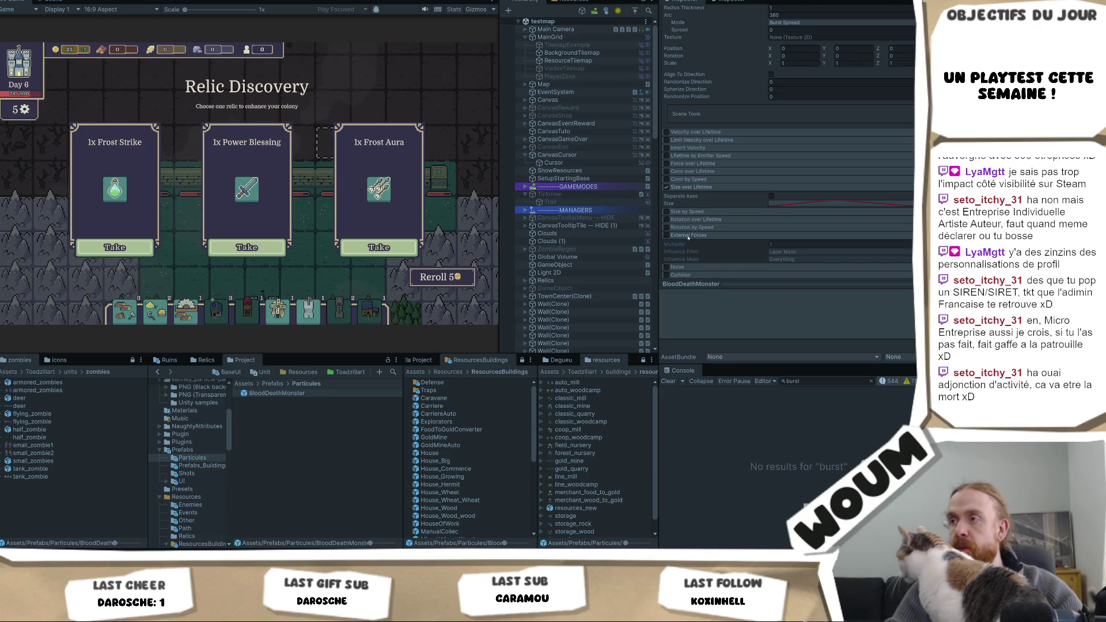
{"action": "left_click", "coordinate": [688, 235]}
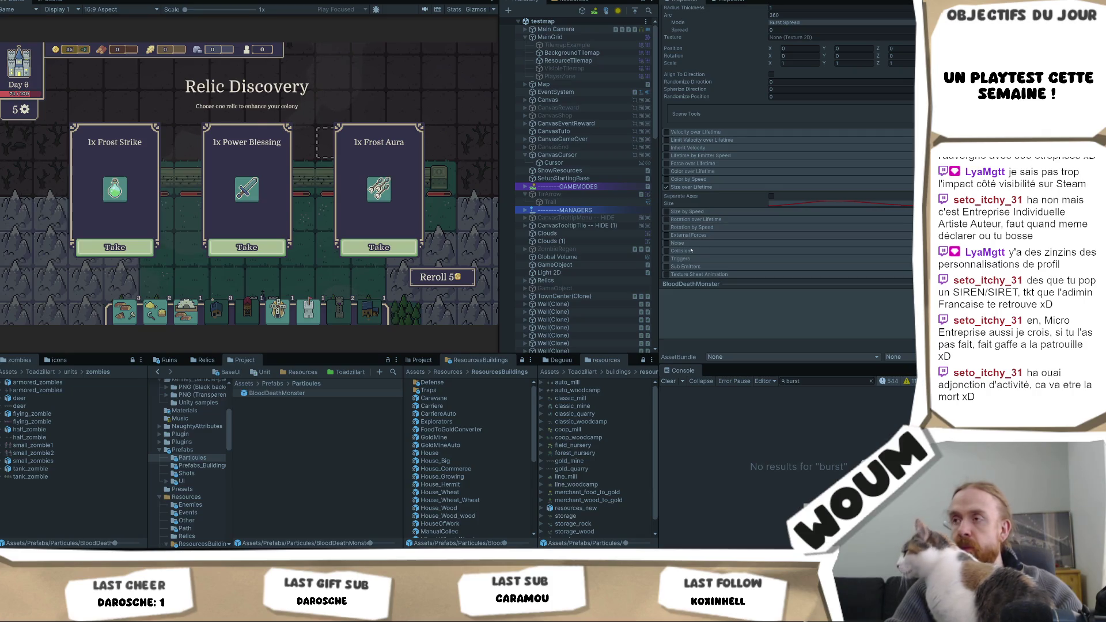
{"action": "scroll", "coordinate": [690, 251], "scroll_direction": "down", "scroll_amount": 2}
{"action": "scroll", "coordinate": [690, 251], "scroll_direction": "up", "scroll_amount": 2}
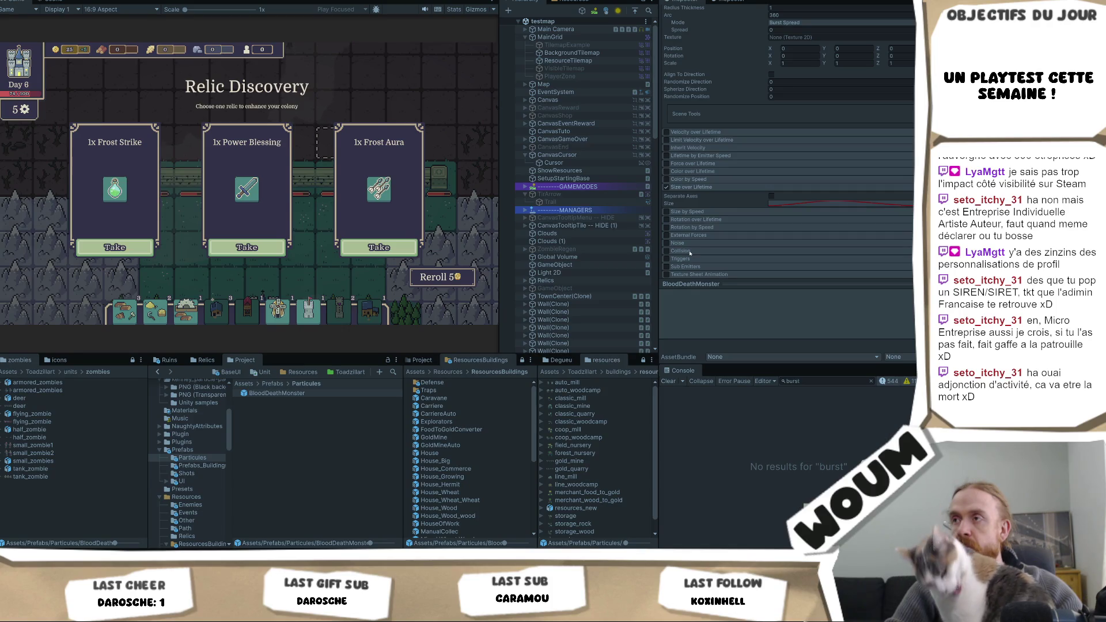
{"action": "scroll", "coordinate": [695, 253], "scroll_direction": "down", "scroll_amount": 4}
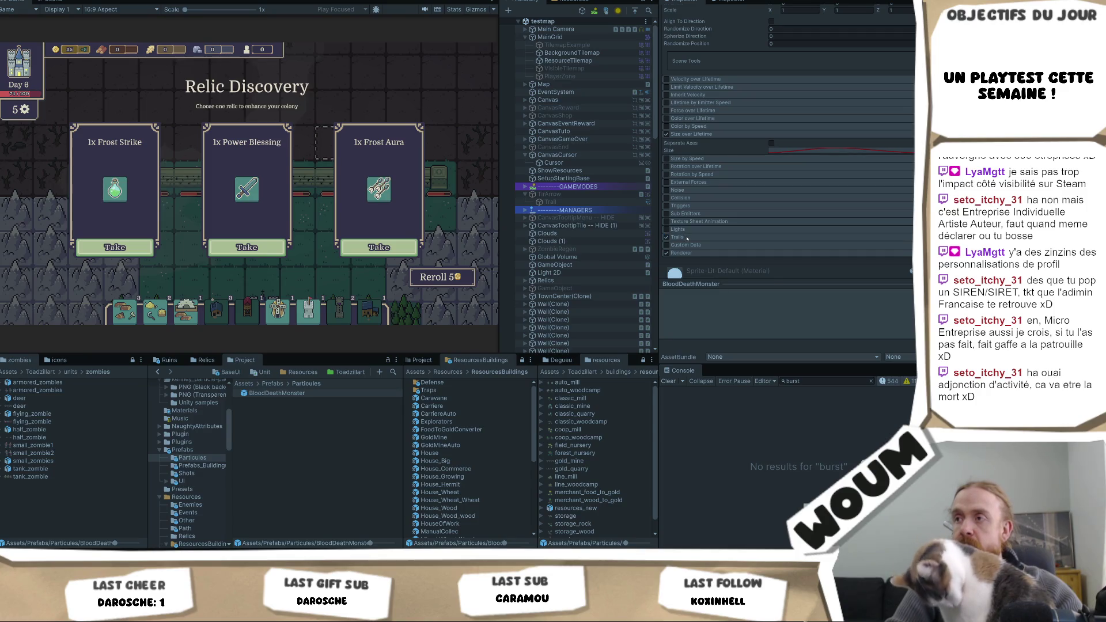
{"action": "left_click", "coordinate": [686, 238]}
{"action": "scroll", "coordinate": [836, 207], "scroll_direction": "down", "scroll_amount": 8}
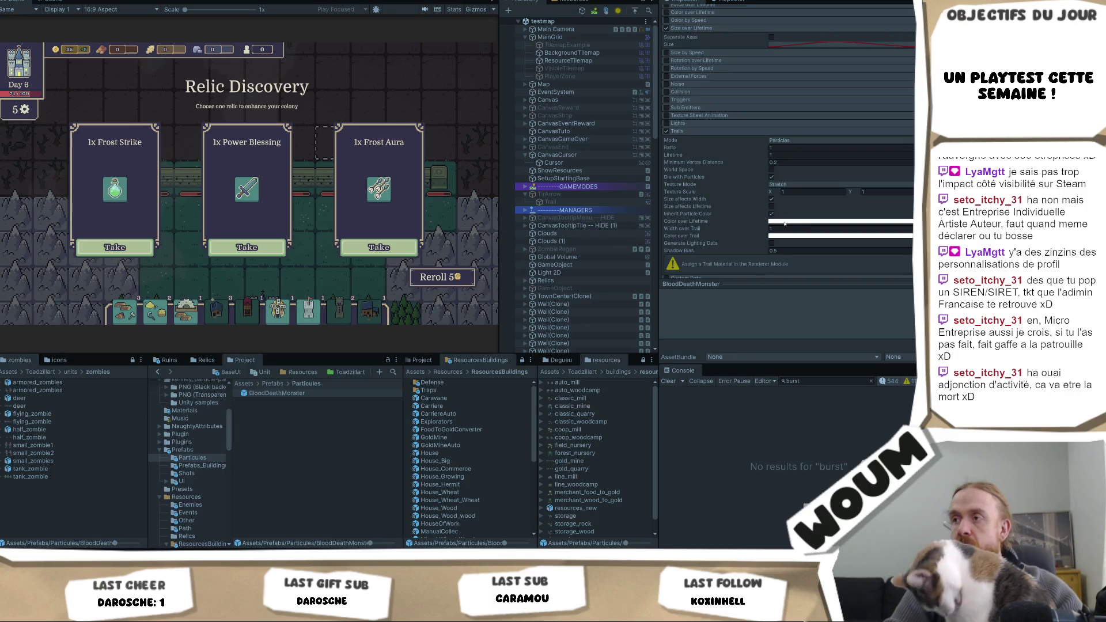
{"action": "scroll", "coordinate": [789, 222], "scroll_direction": "down", "scroll_amount": 2}
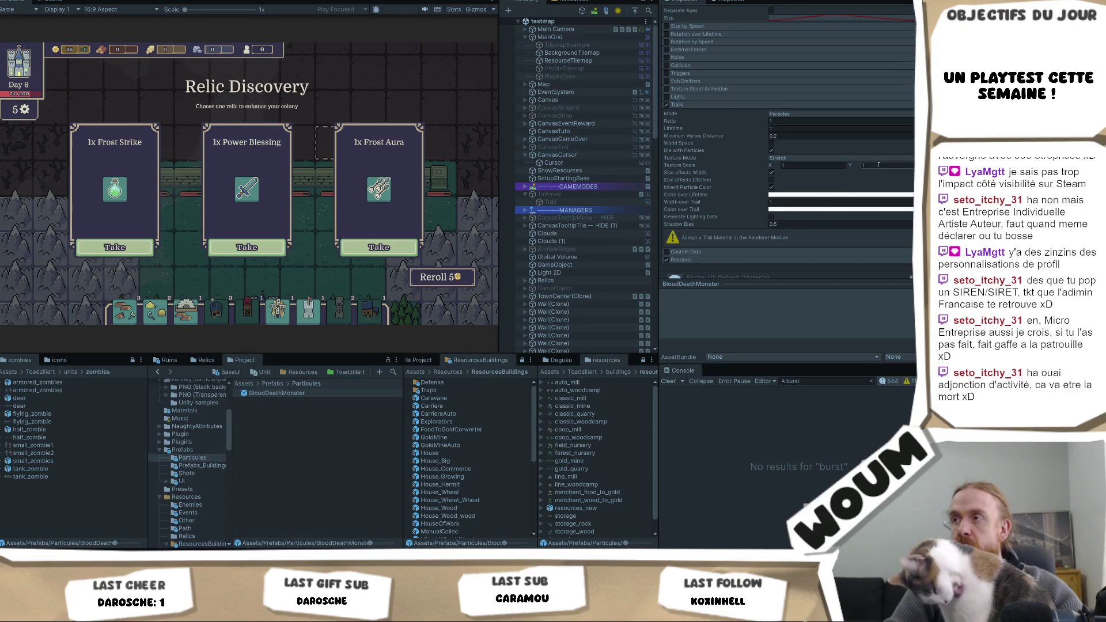
{"action": "left_click", "coordinate": [677, 106]}
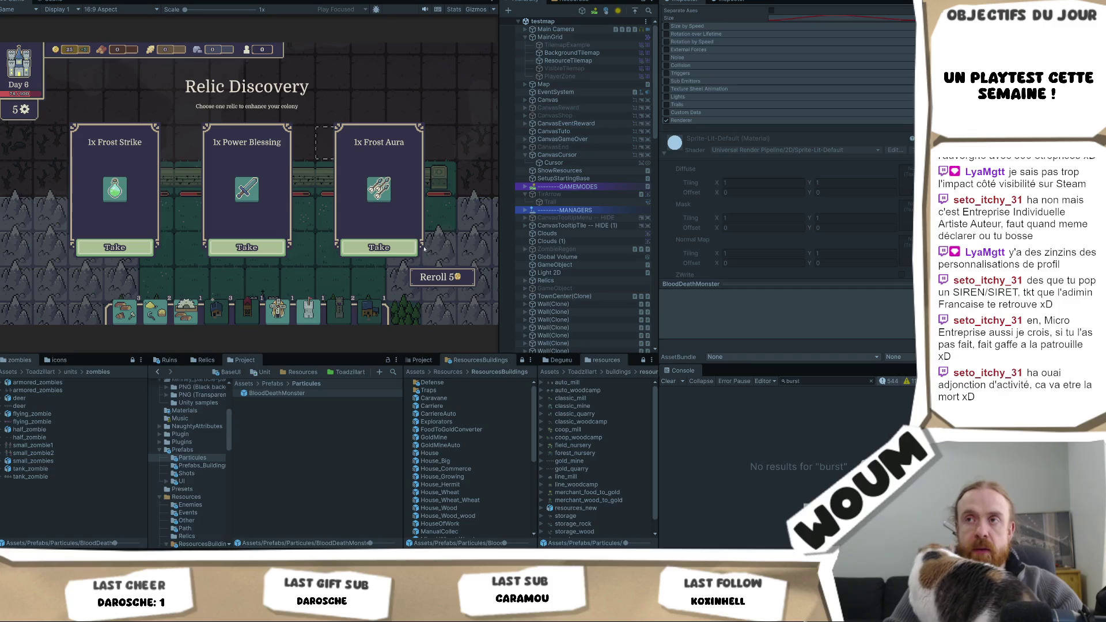
- Take the Frost Aura relic, the Oil Trap, and the next kit's middle building
{"action": "left_click", "coordinate": [415, 249]}
{"action": "left_click", "coordinate": [388, 251]}
{"action": "left_click", "coordinate": [253, 248]}
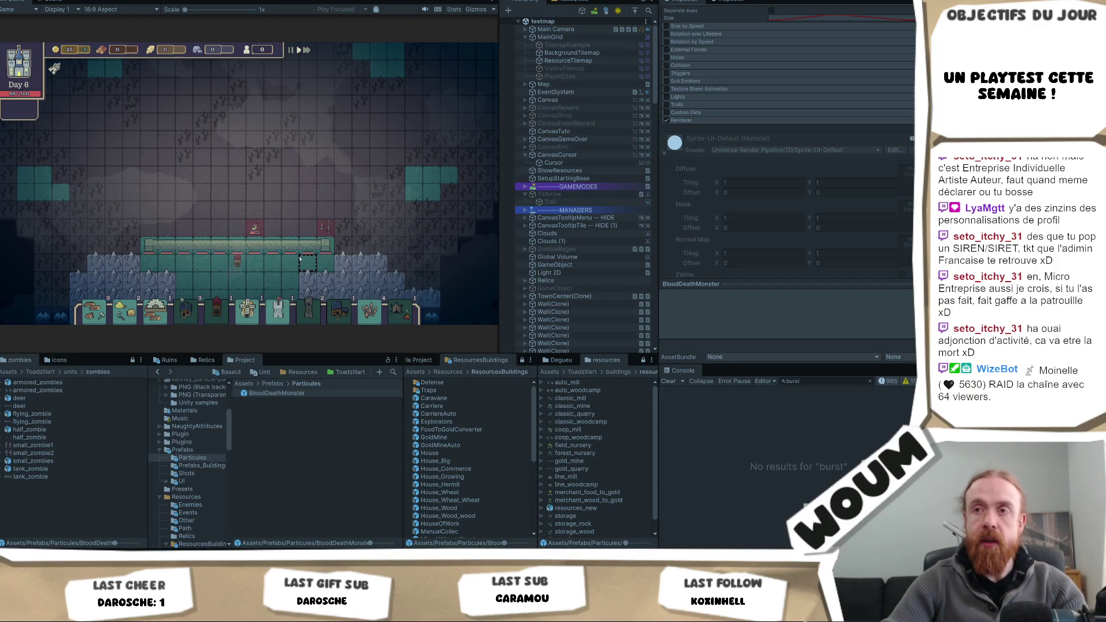
- Let the playtest run until Day 7 offers a New Constructions Kit
{"action": "scroll", "coordinate": [305, 241], "scroll_direction": "up", "scroll_amount": 2}
{"action": "scroll", "coordinate": [285, 258], "scroll_direction": "down", "scroll_amount": 2}
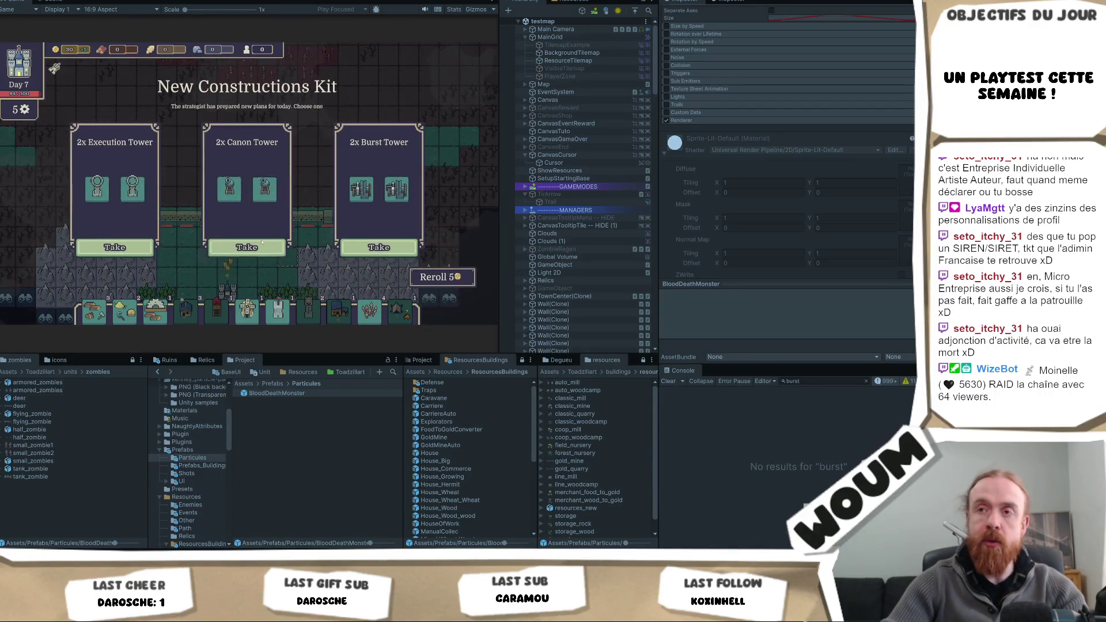
- Take a Day 7 building, the Oil Trap and the next kit, then stop after Day 8
{"action": "left_click", "coordinate": [262, 246]}
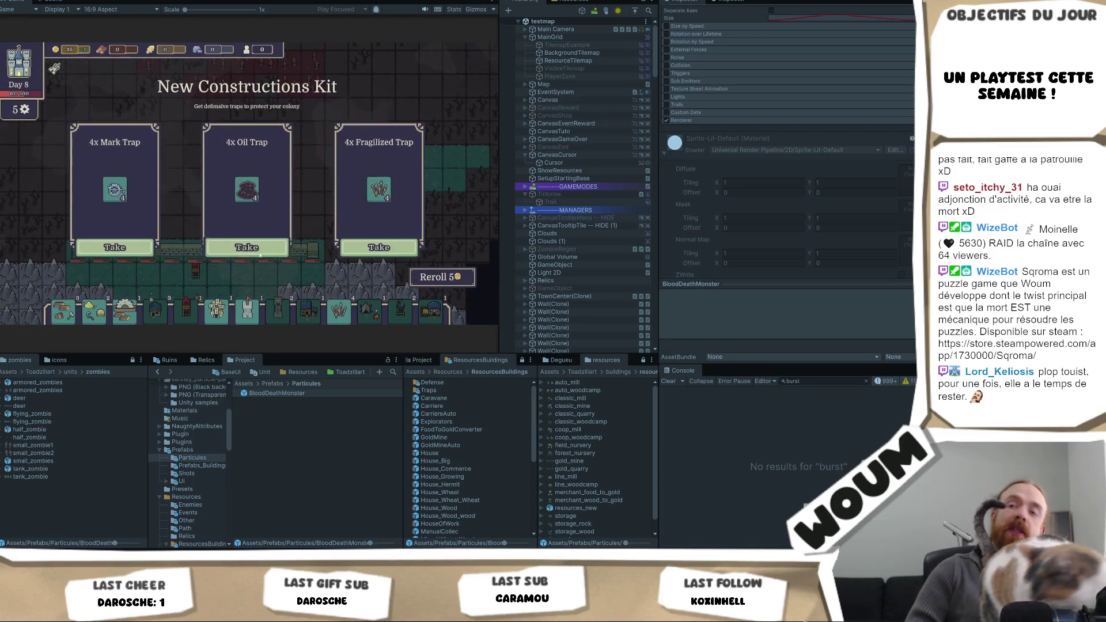
{"action": "left_click", "coordinate": [256, 257]}
{"action": "left_click", "coordinate": [354, 247]}
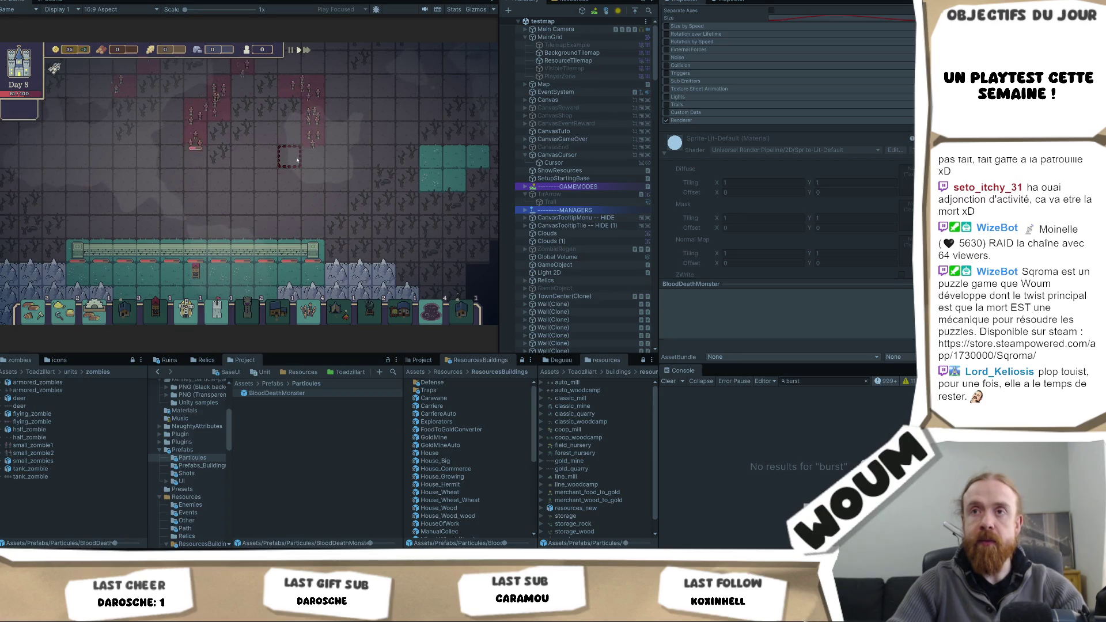
{"action": "scroll", "coordinate": [262, 201], "scroll_direction": "down", "scroll_amount": 2}
{"action": "scroll", "coordinate": [271, 204], "scroll_direction": "up", "scroll_amount": 1}
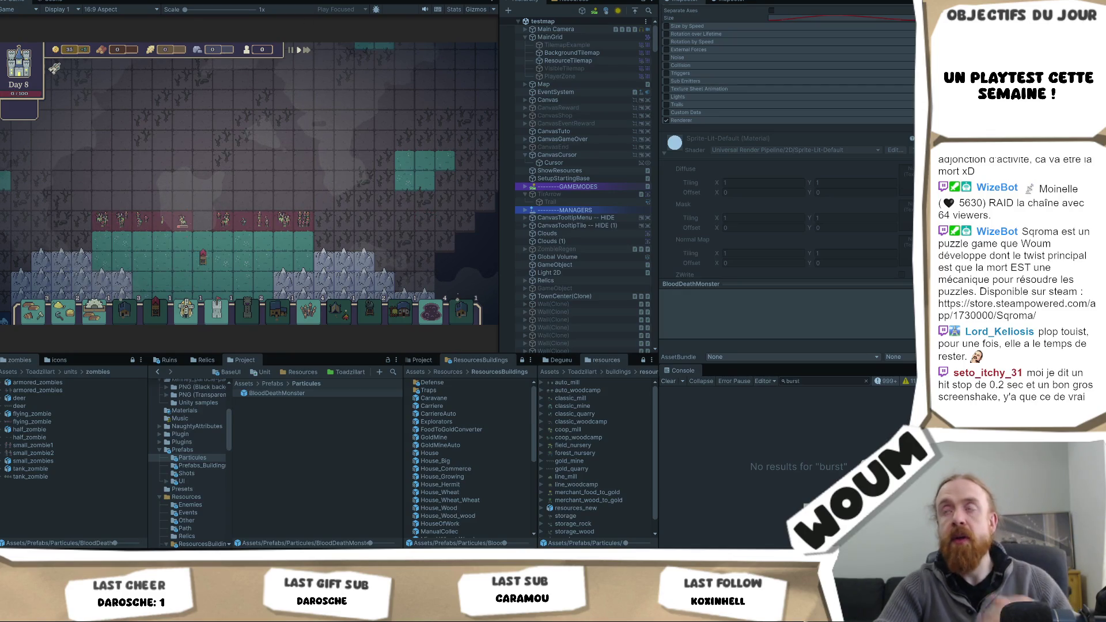
{"action": "key", "text": "ctrl+p"}
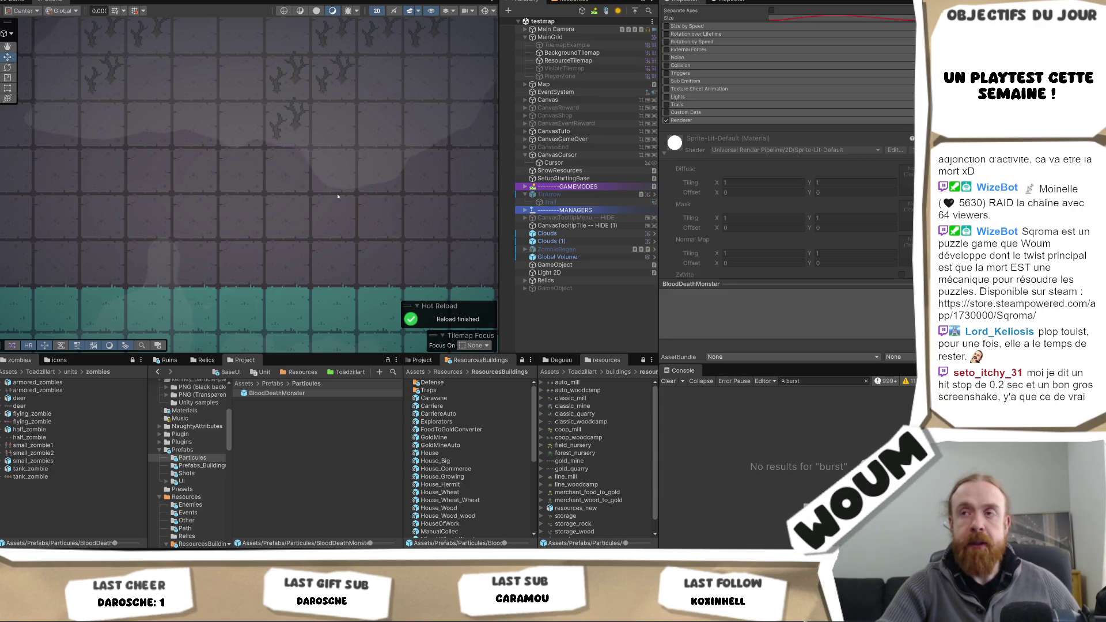
- Select Clouds (1) in the Hierarchy to view its sprite and material settings
{"action": "left_click", "coordinate": [307, 224]}
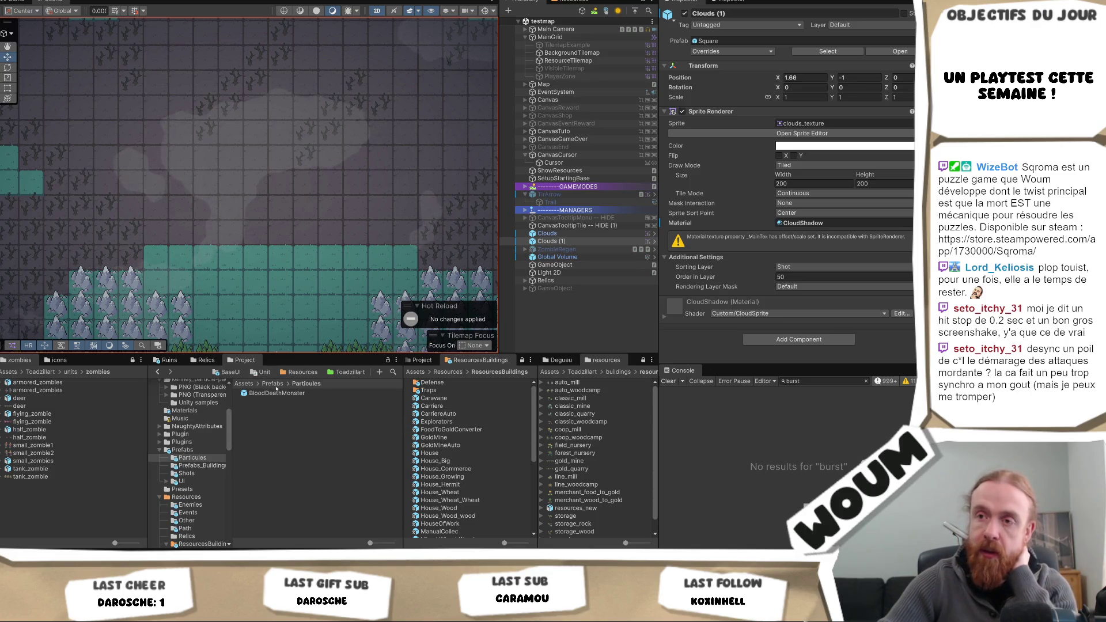
{"action": "left_click", "coordinate": [392, 372]}
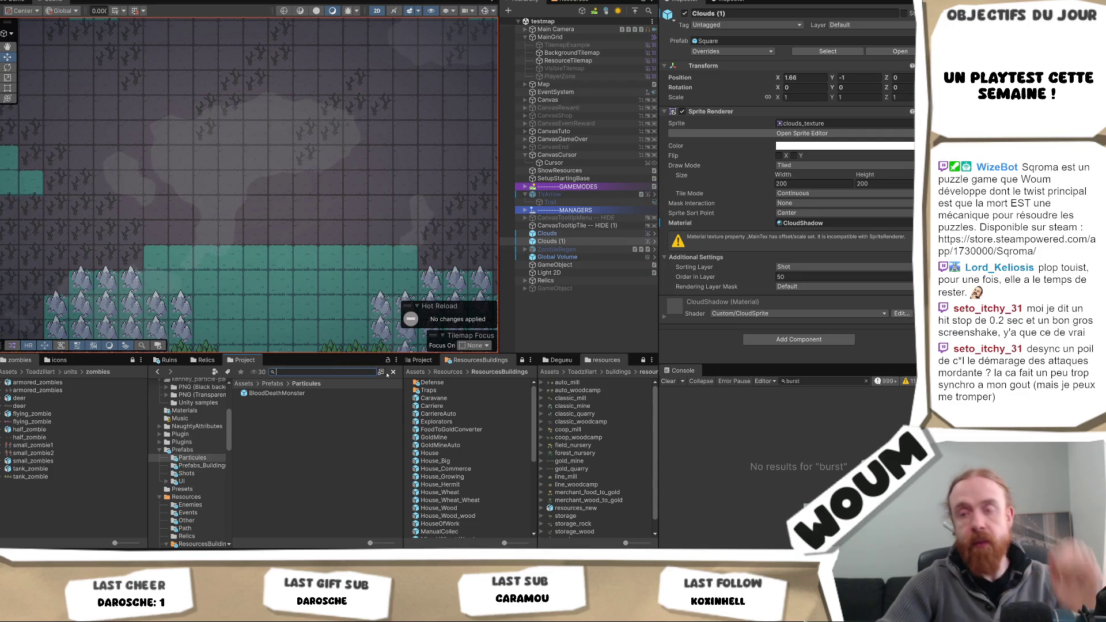
- Search 'tirt' to find the shot prefabs, then open TirArrowLinear in Prefab Mode
{"action": "type", "text": "tirt"}
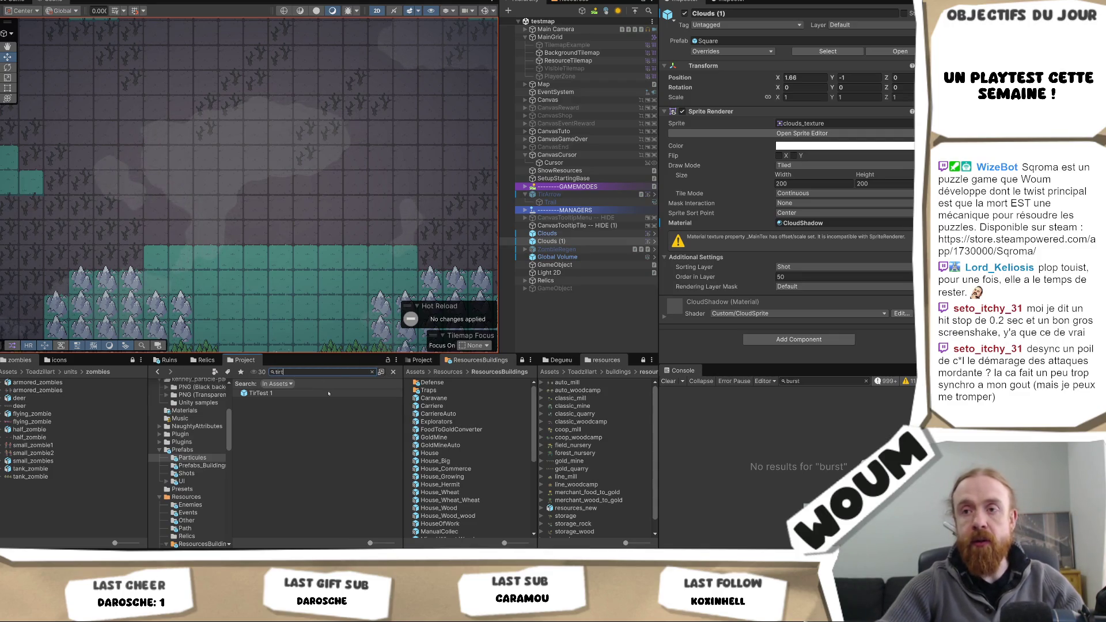
{"action": "left_click", "coordinate": [303, 393]}
{"action": "key", "text": "Escape"}
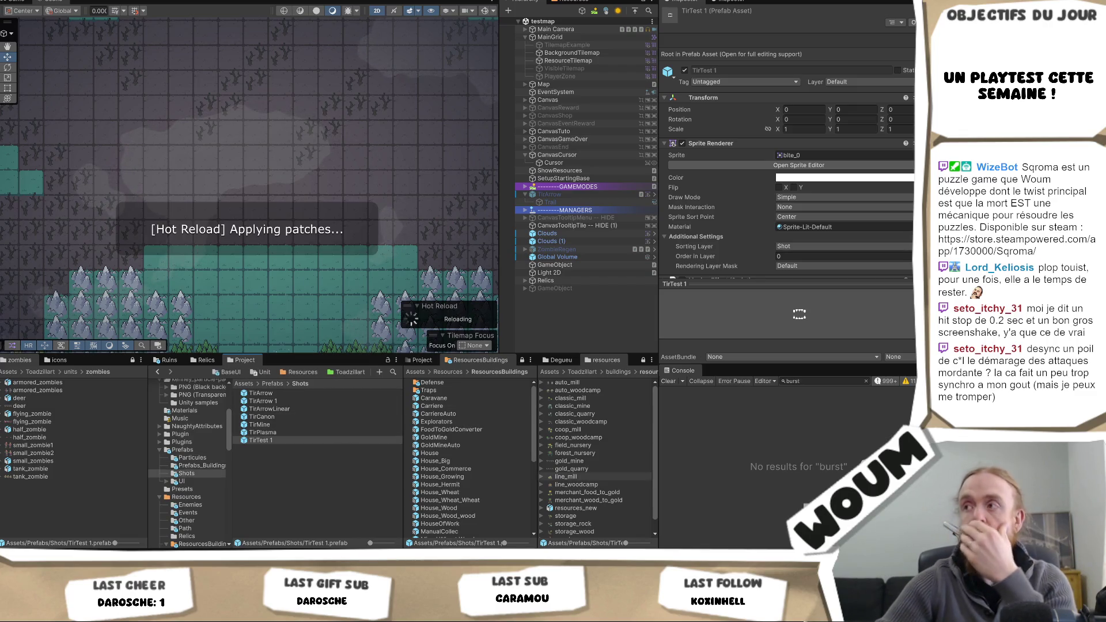
{"action": "scroll", "coordinate": [812, 228], "scroll_direction": "down", "scroll_amount": 3}
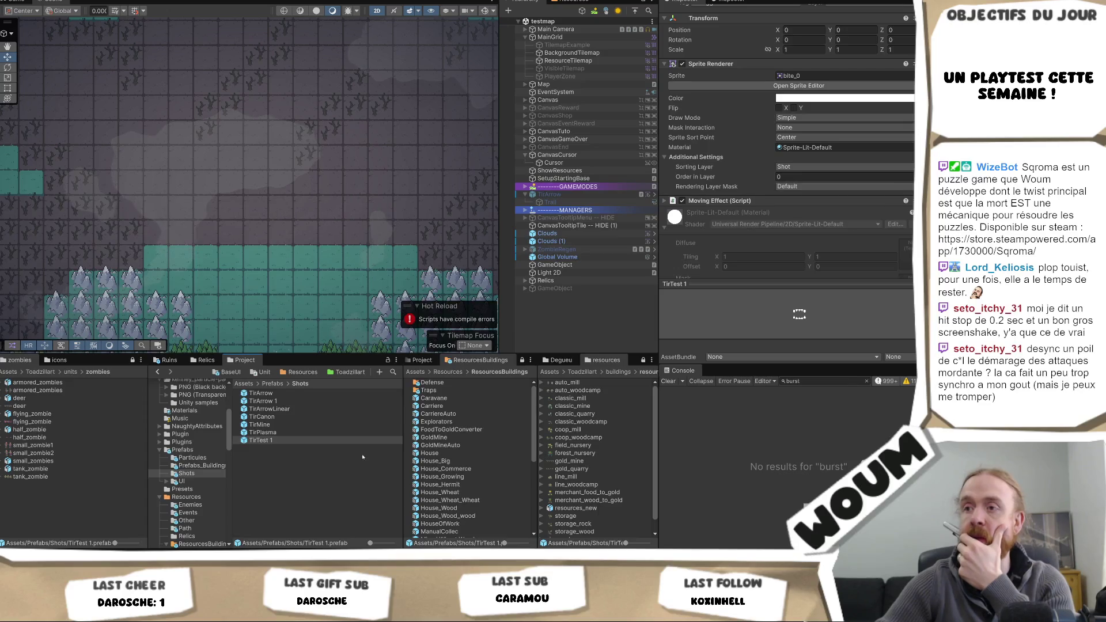
{"action": "scroll", "coordinate": [812, 228], "scroll_direction": "down", "scroll_amount": 1}
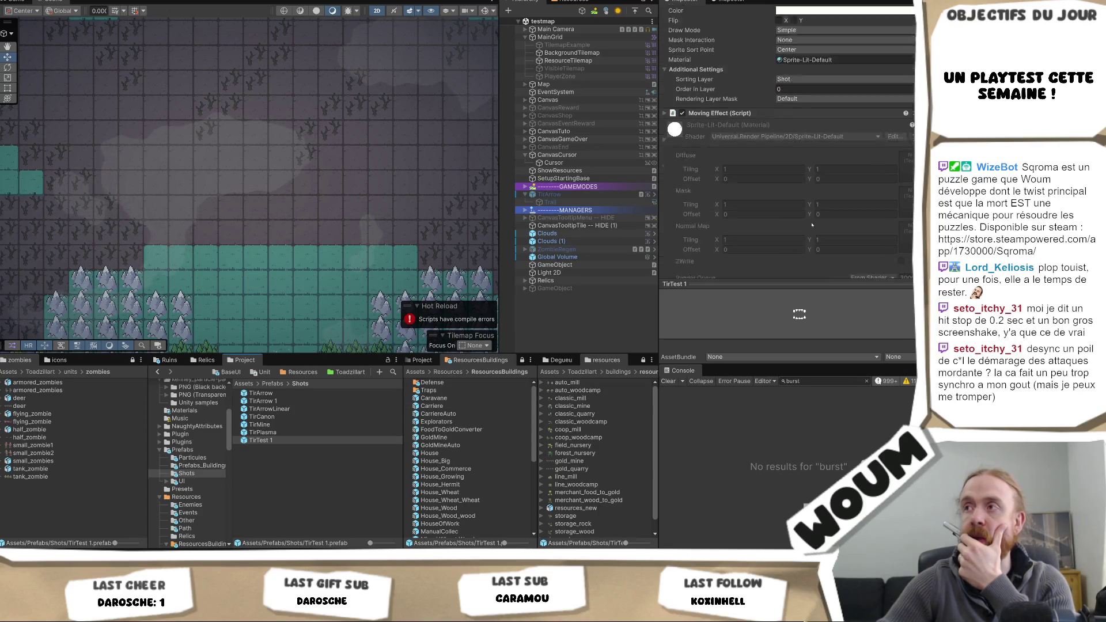
{"action": "scroll", "coordinate": [814, 223], "scroll_direction": "up", "scroll_amount": 2}
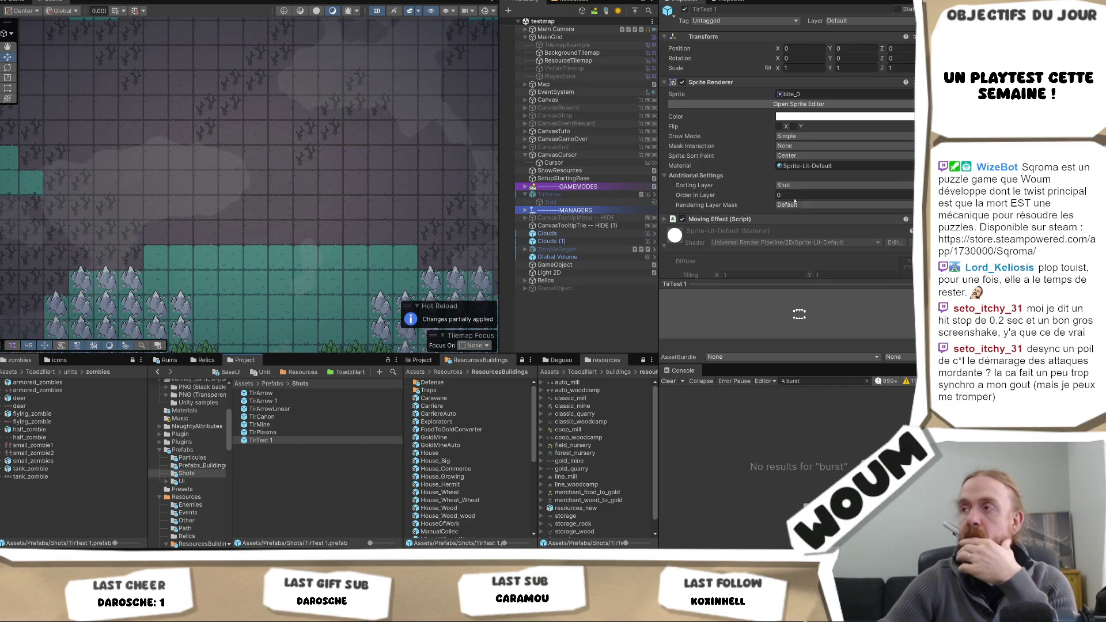
{"action": "double_click", "coordinate": [269, 409]}
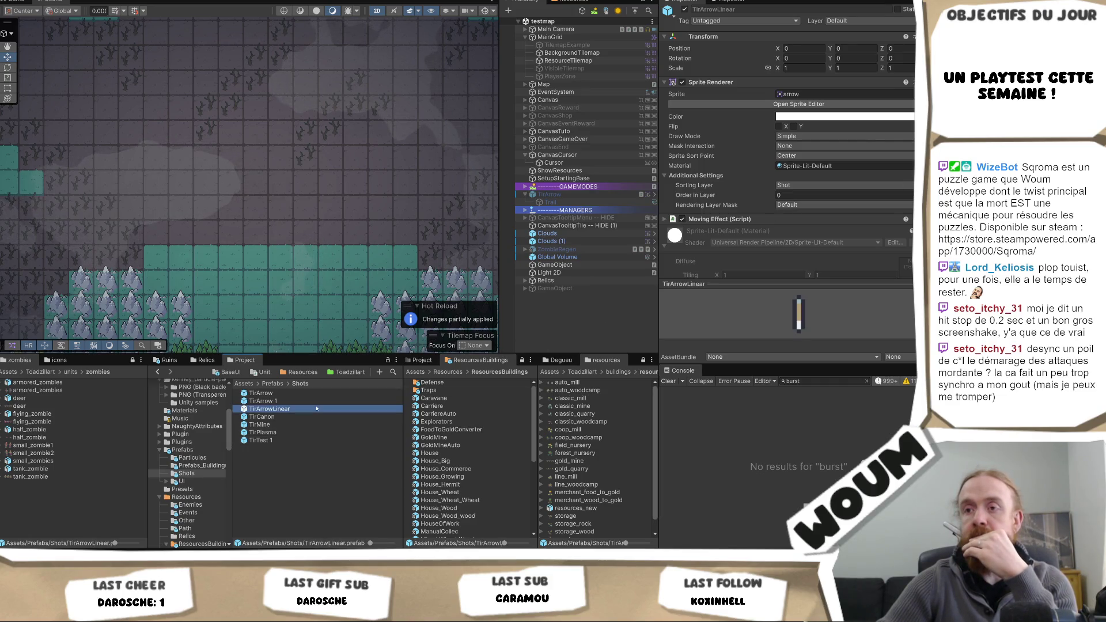
- Rename TirArrow's Trail child to TrailShots and save it as a prefab in Shots
{"action": "double_click", "coordinate": [306, 394]}
{"action": "left_click", "coordinate": [564, 42]}
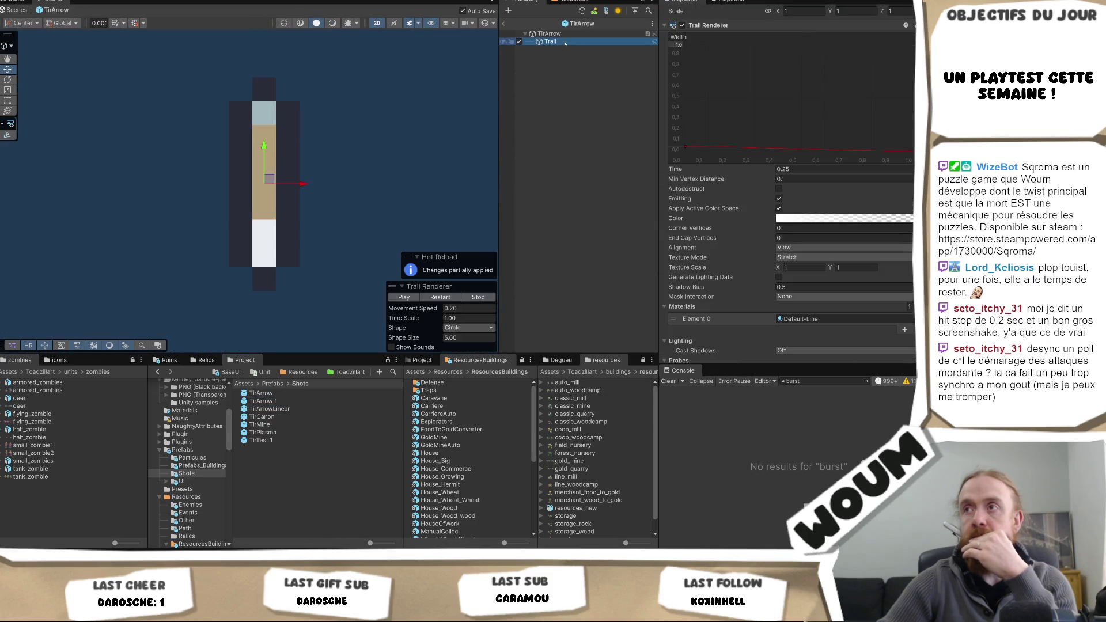
{"action": "key", "text": "F2"}
{"action": "key", "text": "End"}
{"action": "type", "text": "Shots"}
{"action": "key", "text": "Return"}
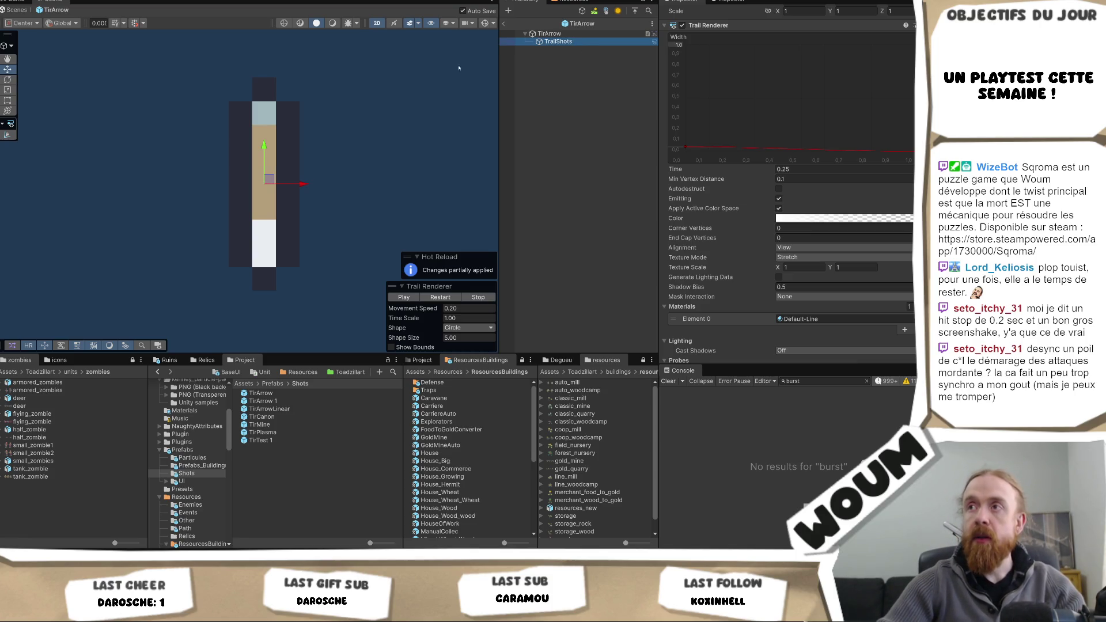
{"action": "left_click", "coordinate": [263, 494]}
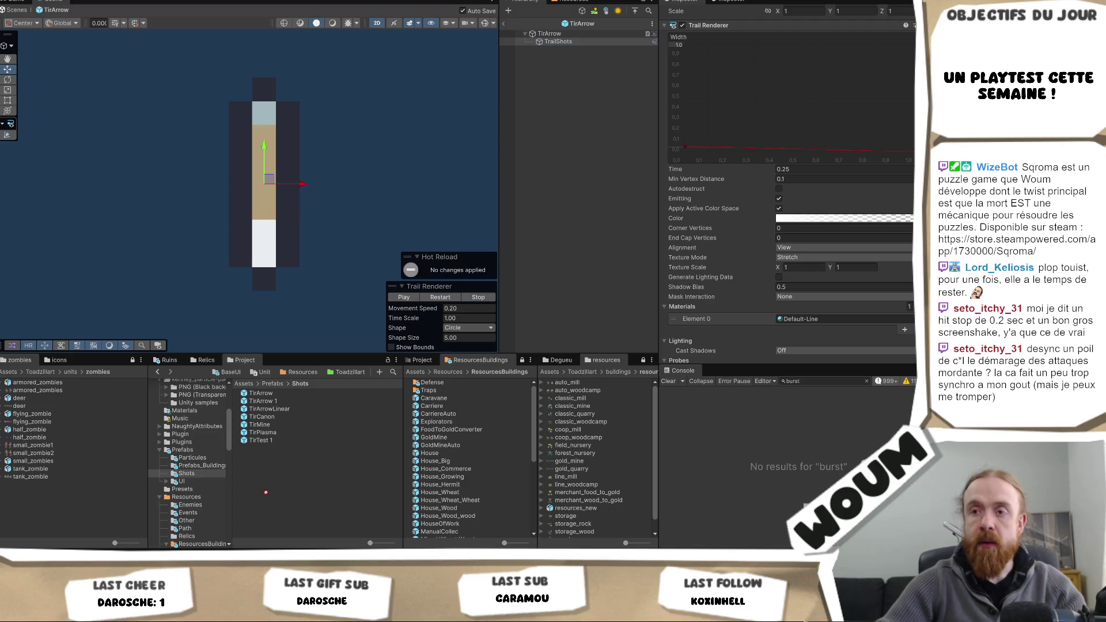
{"action": "mouse_move", "coordinate": [445, 344]}
{"action": "left_mouse_down"}
{"action": "mouse_move", "coordinate": [265, 438]}
{"action": "mouse_move", "coordinate": [268, 449]}
{"action": "left_mouse_up"}
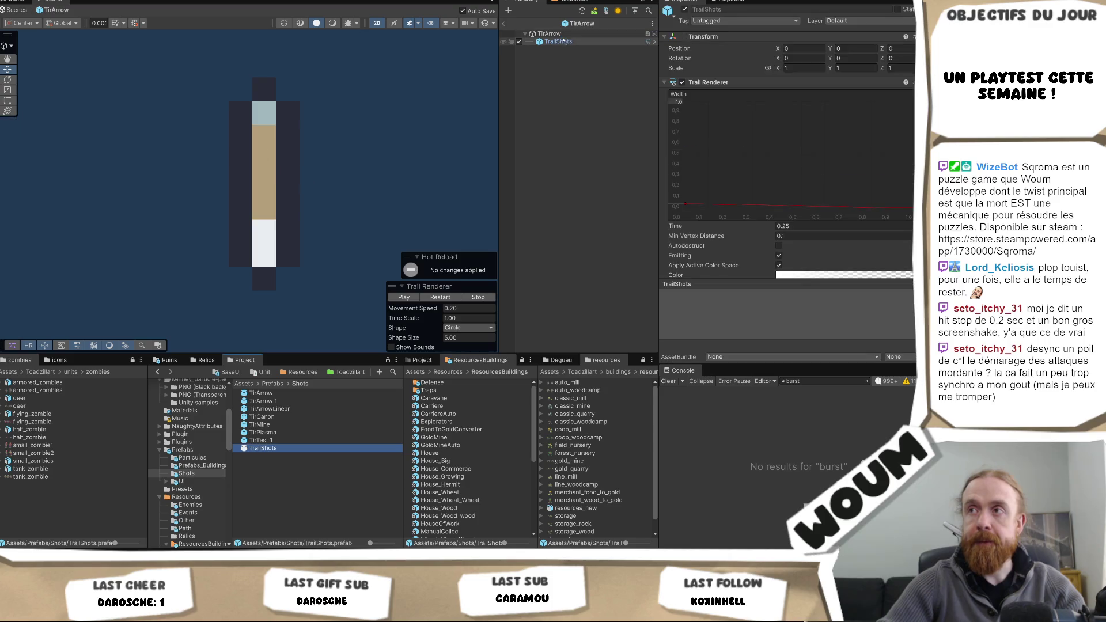
- Add the TrailShots trail to the TirArrowLinear and TirMine prefabs
{"action": "left_click", "coordinate": [288, 409]}
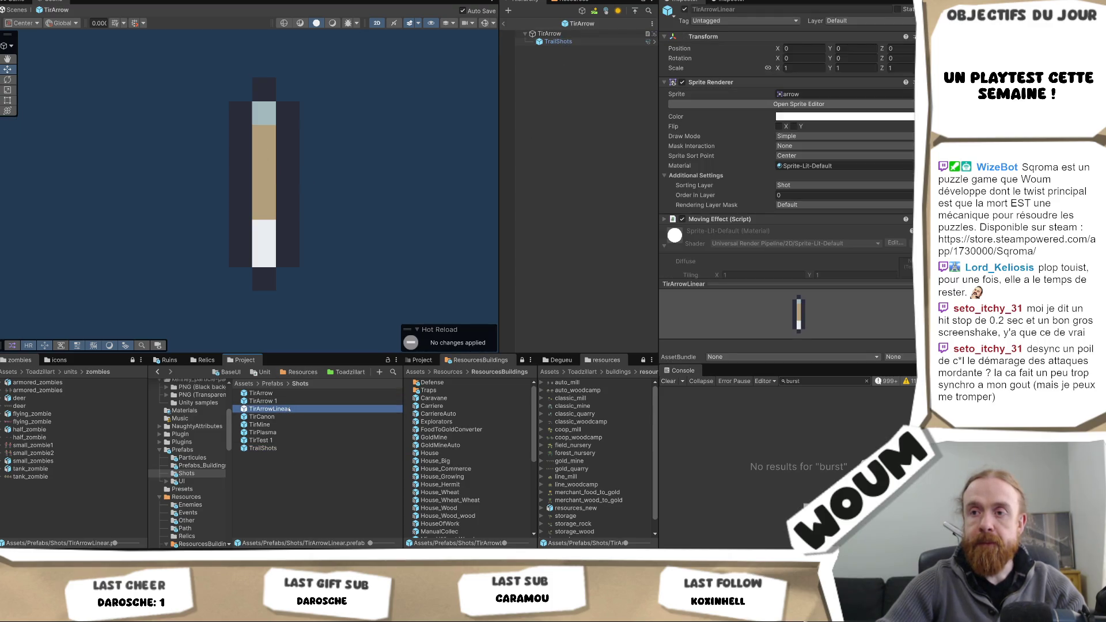
{"action": "double_click", "coordinate": [290, 409]}
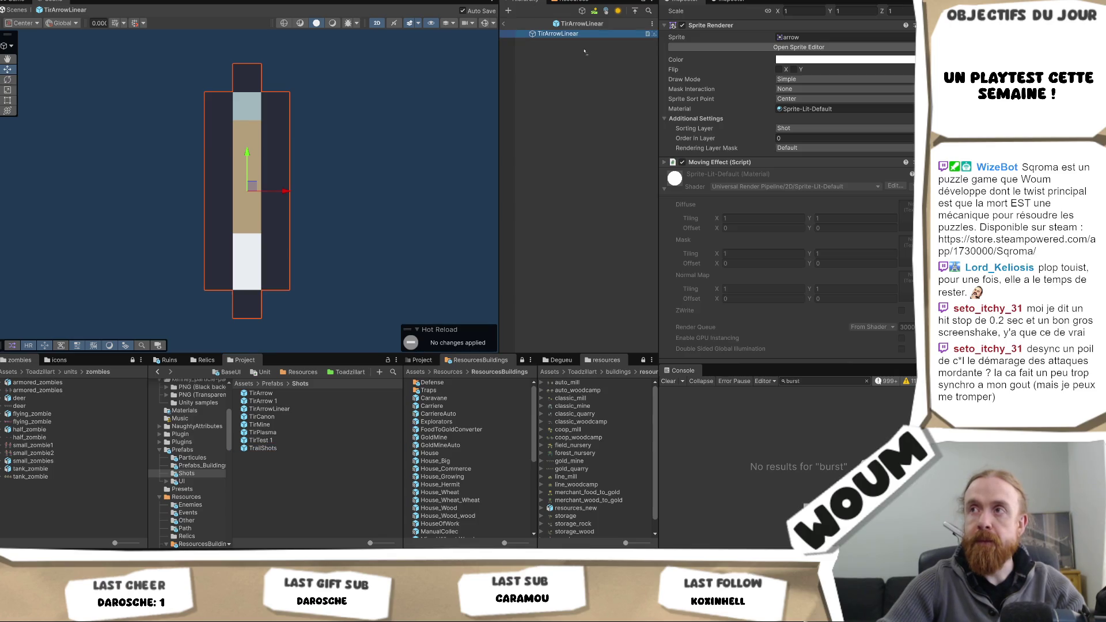
{"action": "left_click_drag", "start_coordinate": [584, 52], "coordinate": [585, 52]}
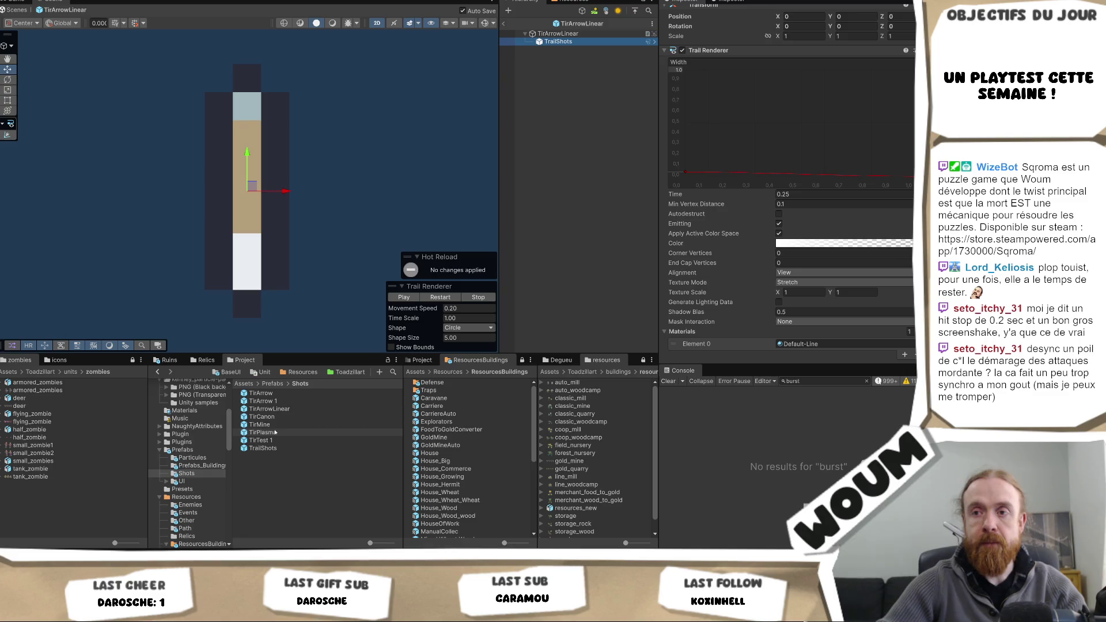
{"action": "double_click", "coordinate": [270, 424]}
{"action": "left_click_drag", "start_coordinate": [264, 449], "coordinate": [562, 34]}
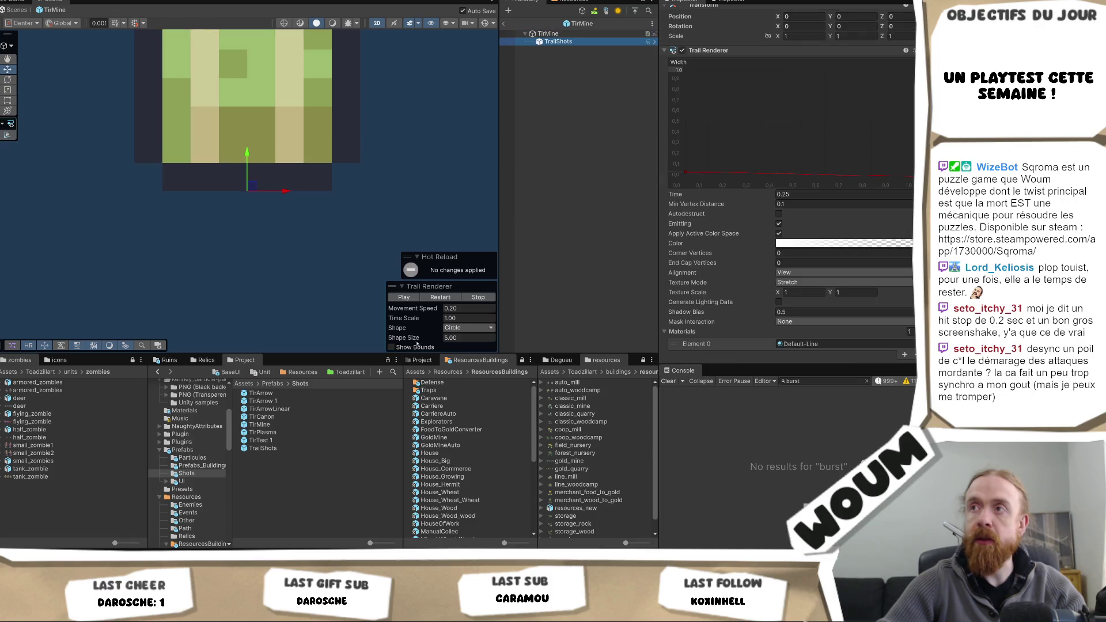
- Paste TrailShots into the TirCanon and TirPlasma prefabs, deleting the stray extra copy
{"action": "left_click", "coordinate": [288, 416]}
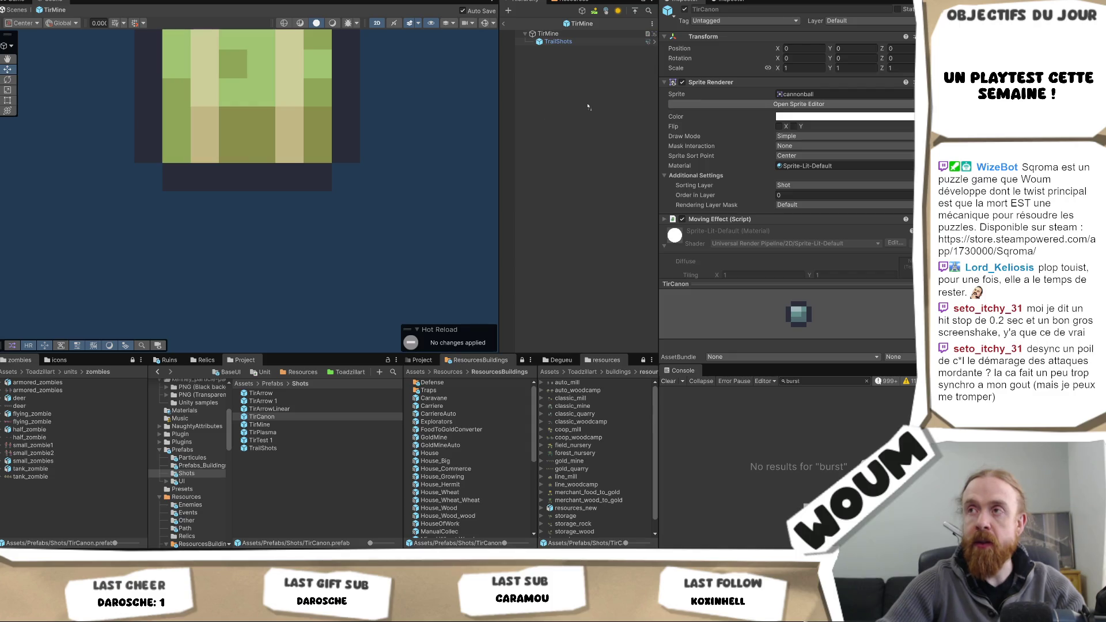
{"action": "left_click", "coordinate": [588, 106]}
{"action": "key", "text": "ctrl+v"}
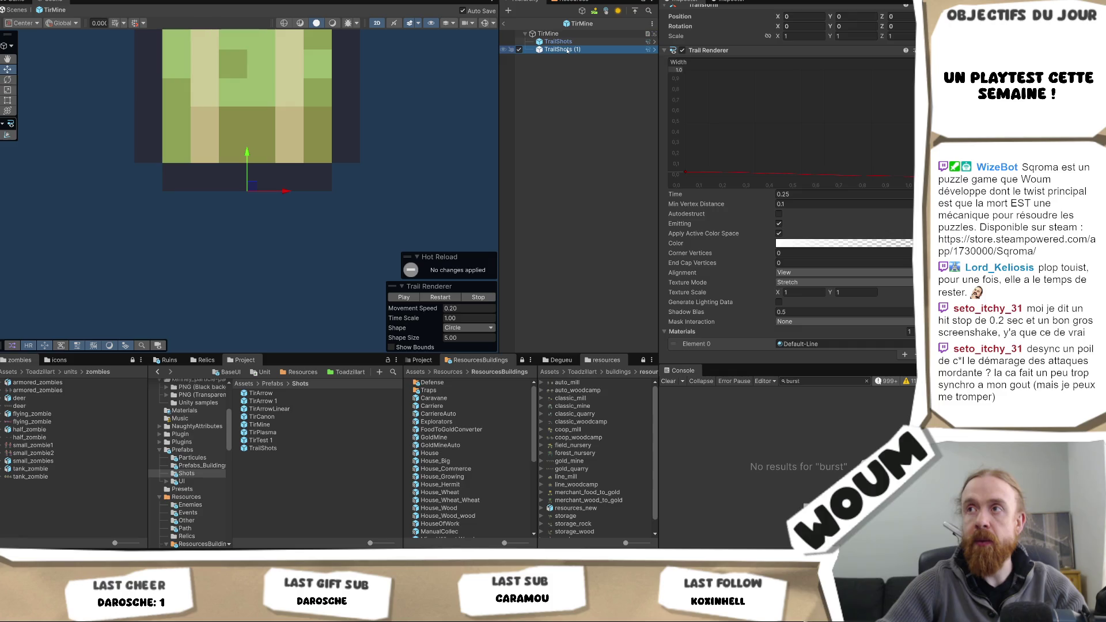
{"action": "key", "text": "Delete"}
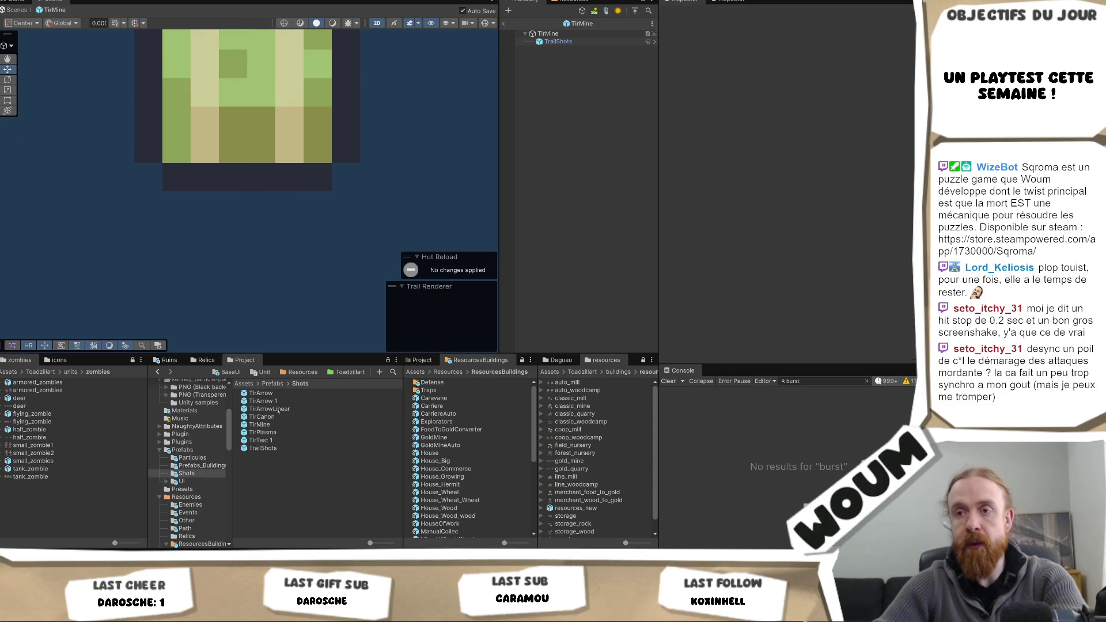
{"action": "left_click", "coordinate": [269, 416]}
{"action": "double_click", "coordinate": [270, 416]}
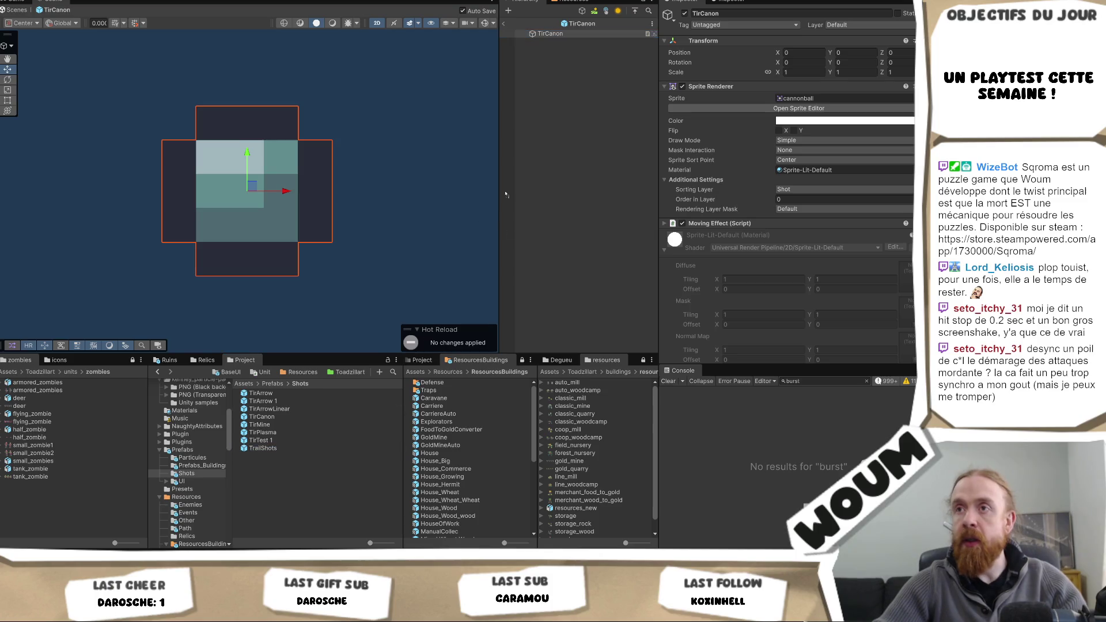
{"action": "key", "text": "ctrl+v"}
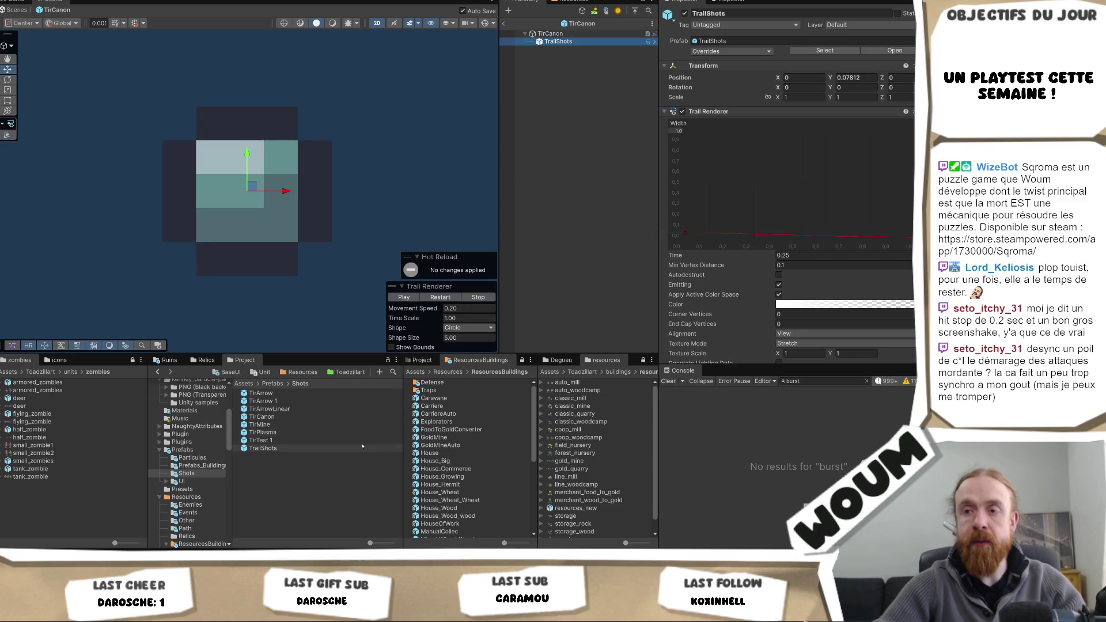
{"action": "left_click", "coordinate": [271, 432]}
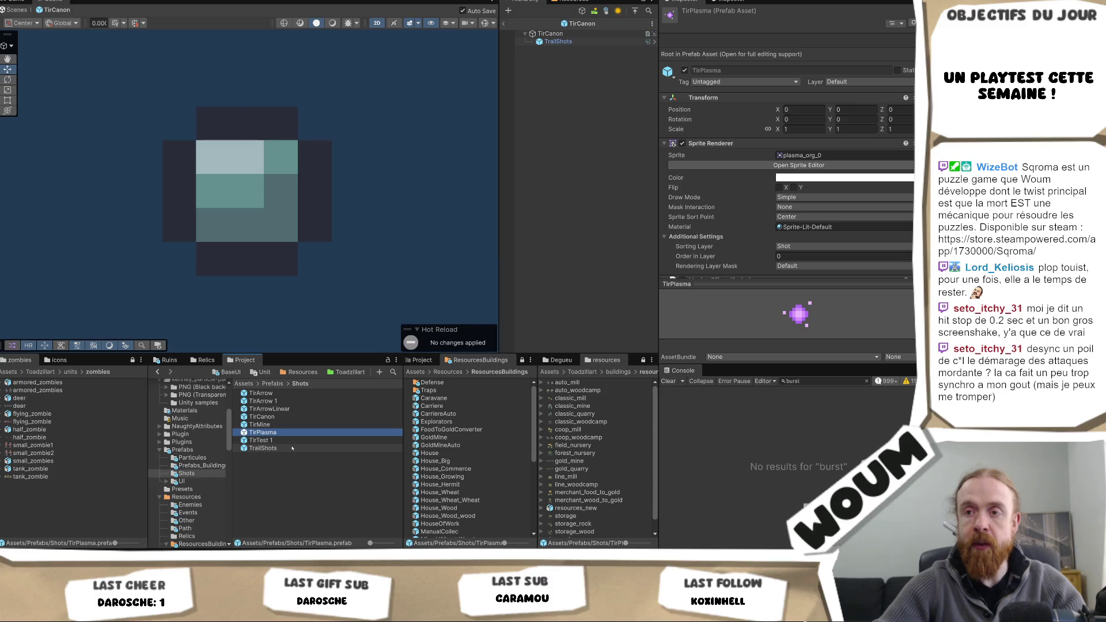
{"action": "double_click", "coordinate": [265, 432]}
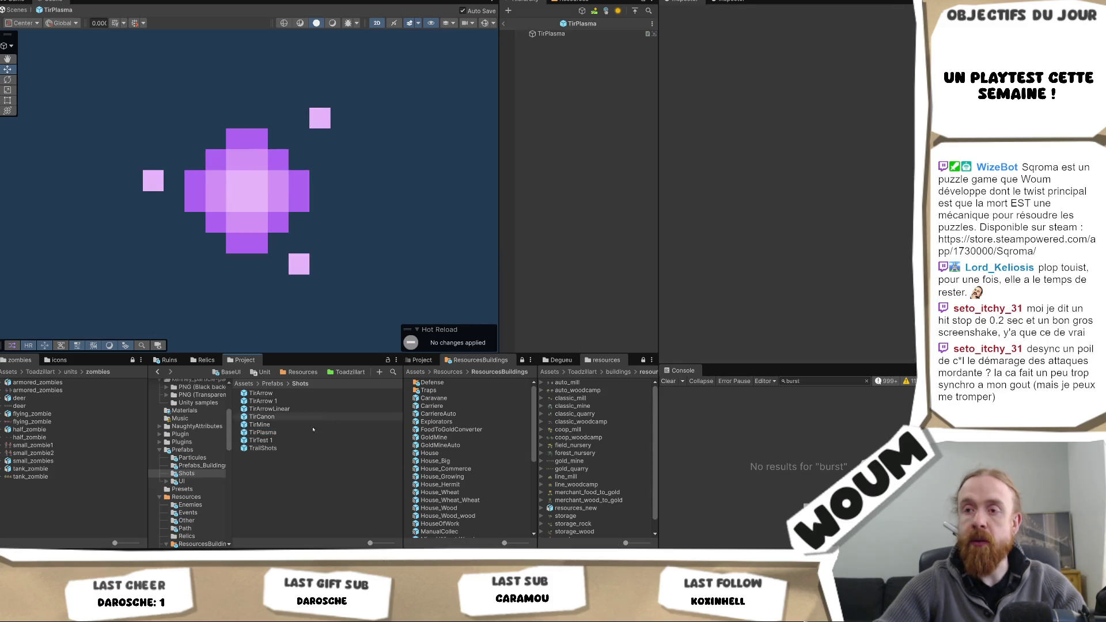
{"action": "key", "text": "ctrl+v"}
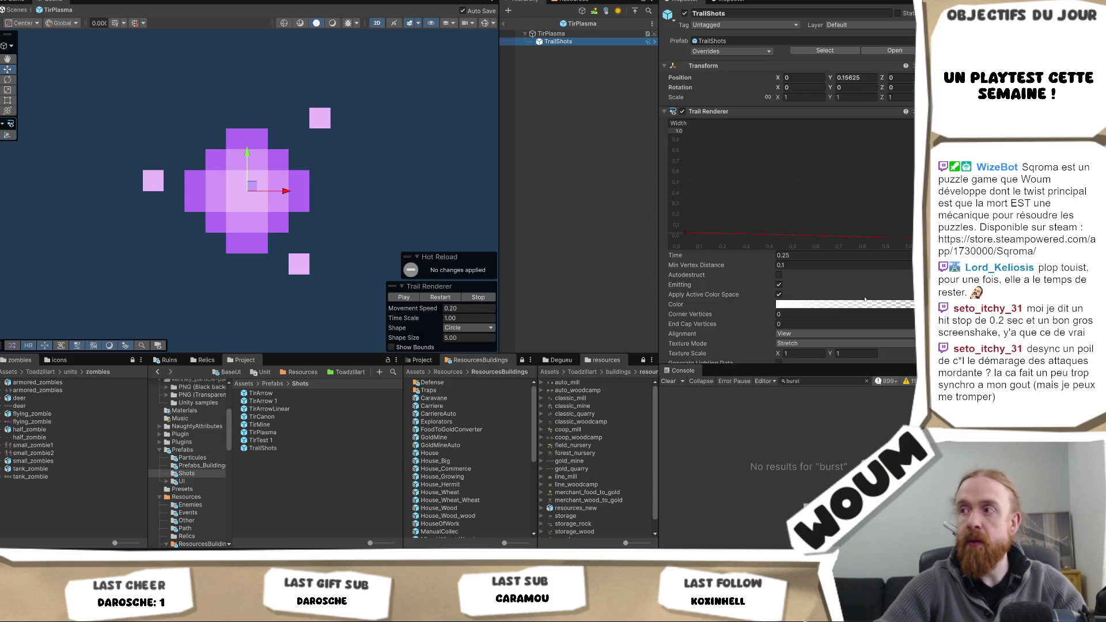
- Tint TirPlasma's trail gradient purple, sampled from the plasma sprite
{"action": "left_click", "coordinate": [856, 306]}
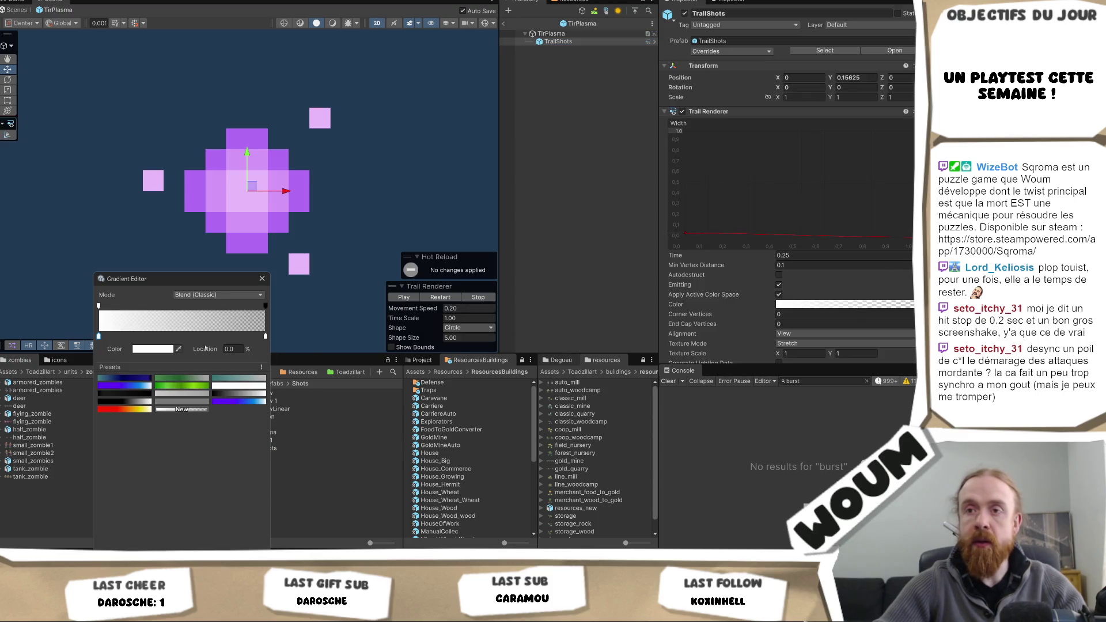
{"action": "left_click", "coordinate": [179, 349]}
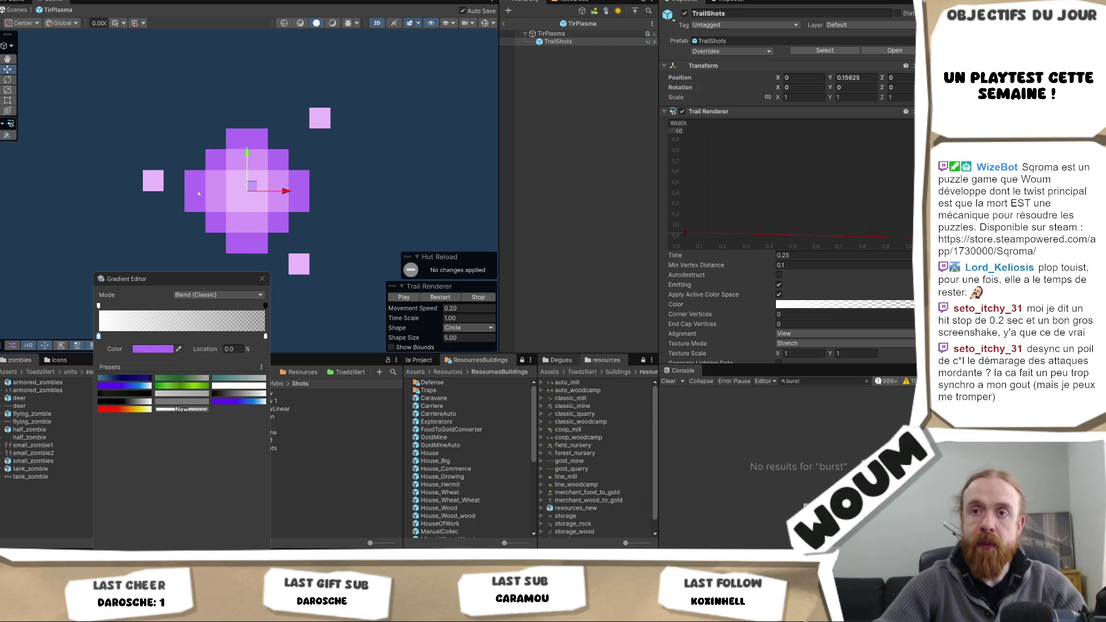
{"action": "left_click", "coordinate": [199, 193]}
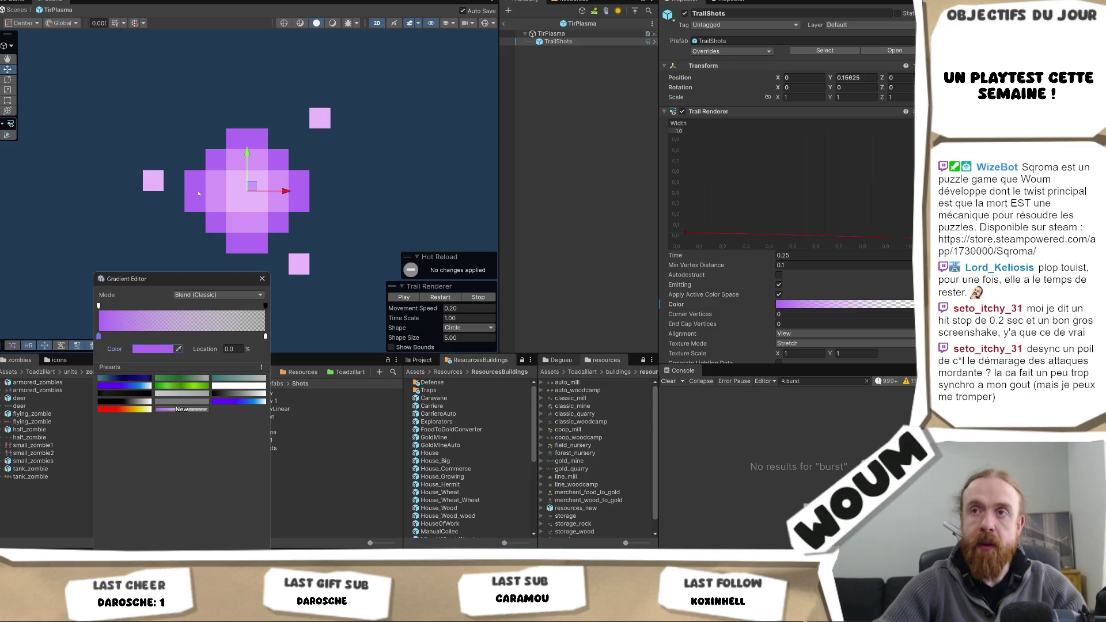
{"action": "left_click", "coordinate": [262, 279]}
- Tint TirCanon's trail grey-teal from the cannonball sprite and return to the testmap scene
{"action": "double_click", "coordinate": [261, 416]}
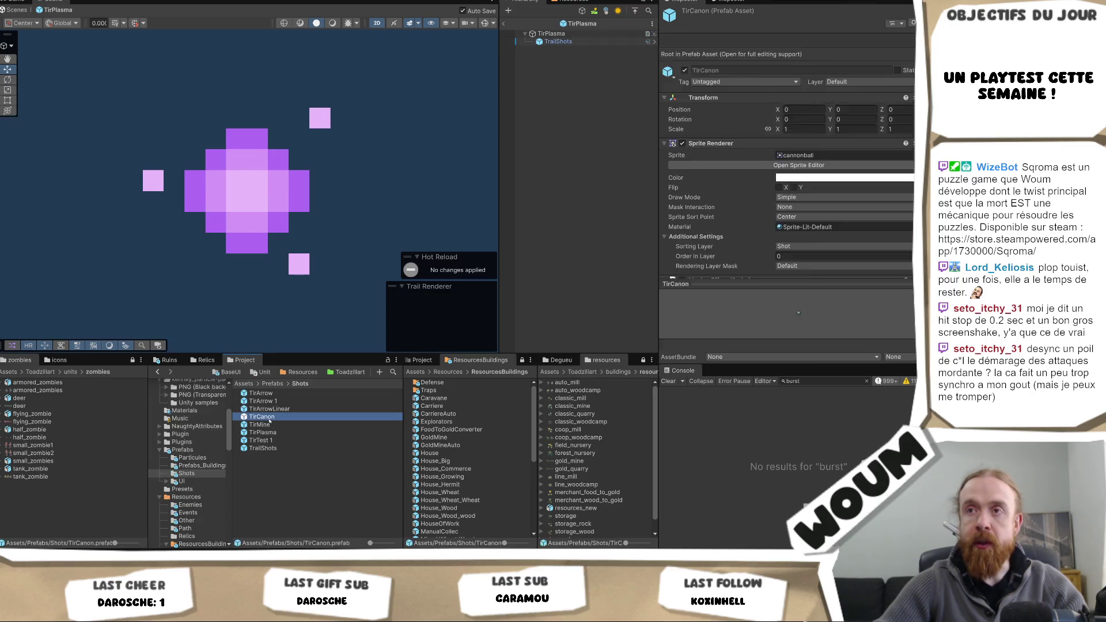
{"action": "left_click", "coordinate": [558, 42]}
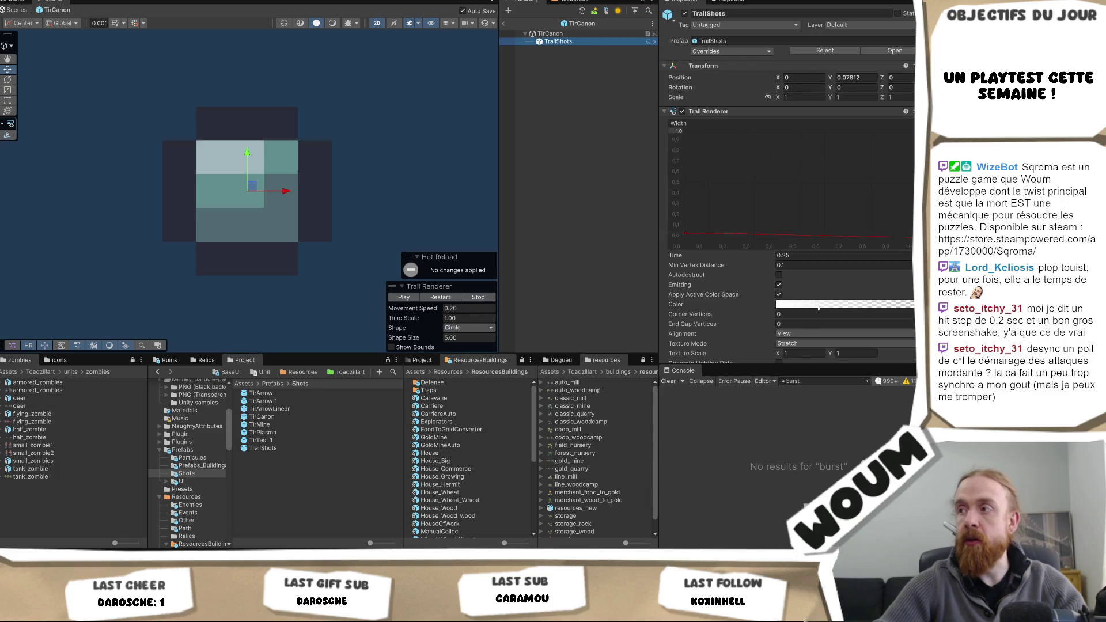
{"action": "left_click", "coordinate": [795, 304]}
{"action": "left_click", "coordinate": [179, 349]}
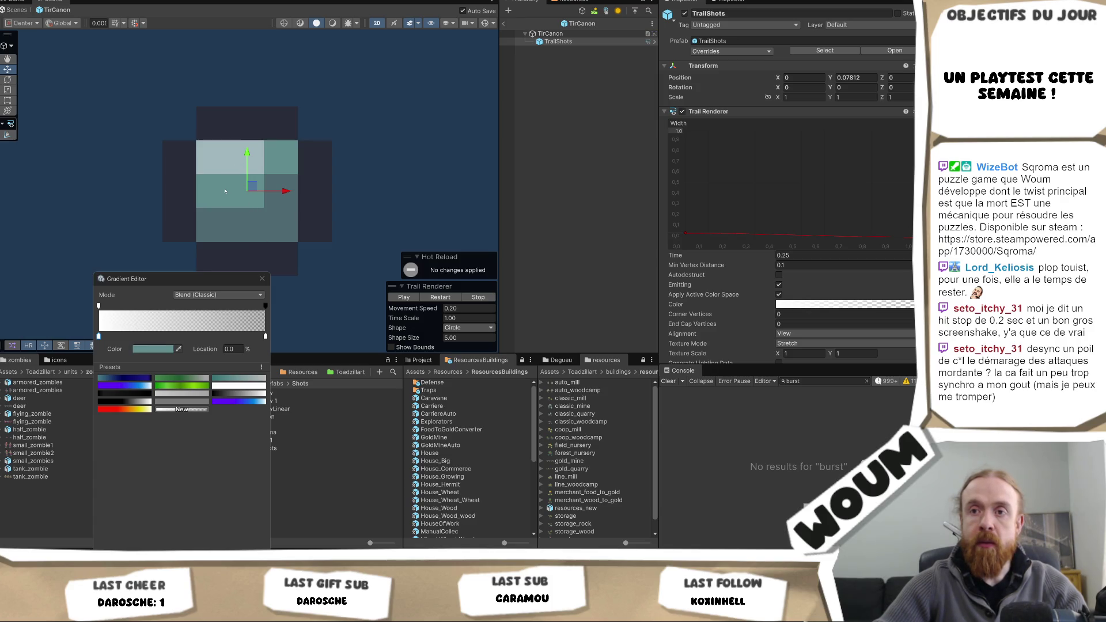
{"action": "left_click", "coordinate": [234, 158]}
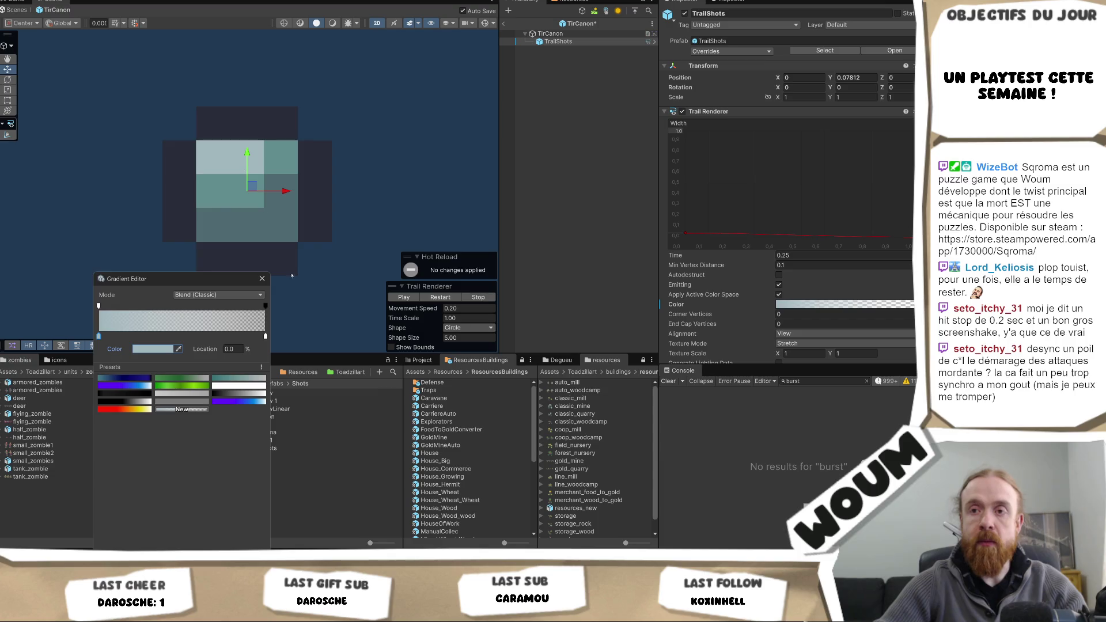
{"action": "left_click", "coordinate": [262, 279]}
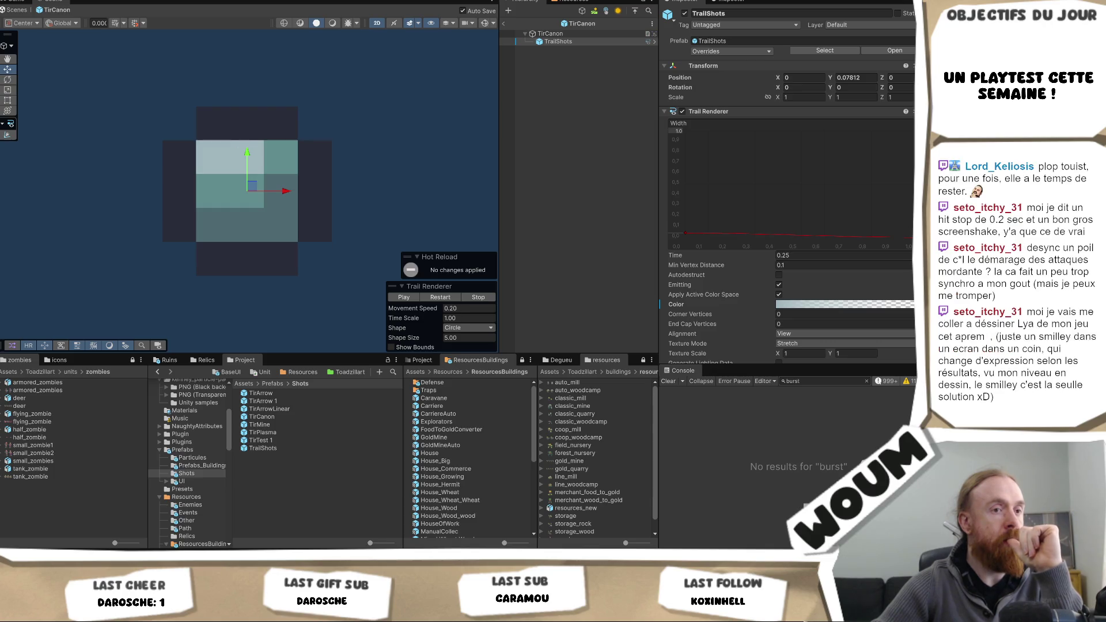
{"action": "left_click", "coordinate": [503, 23]}
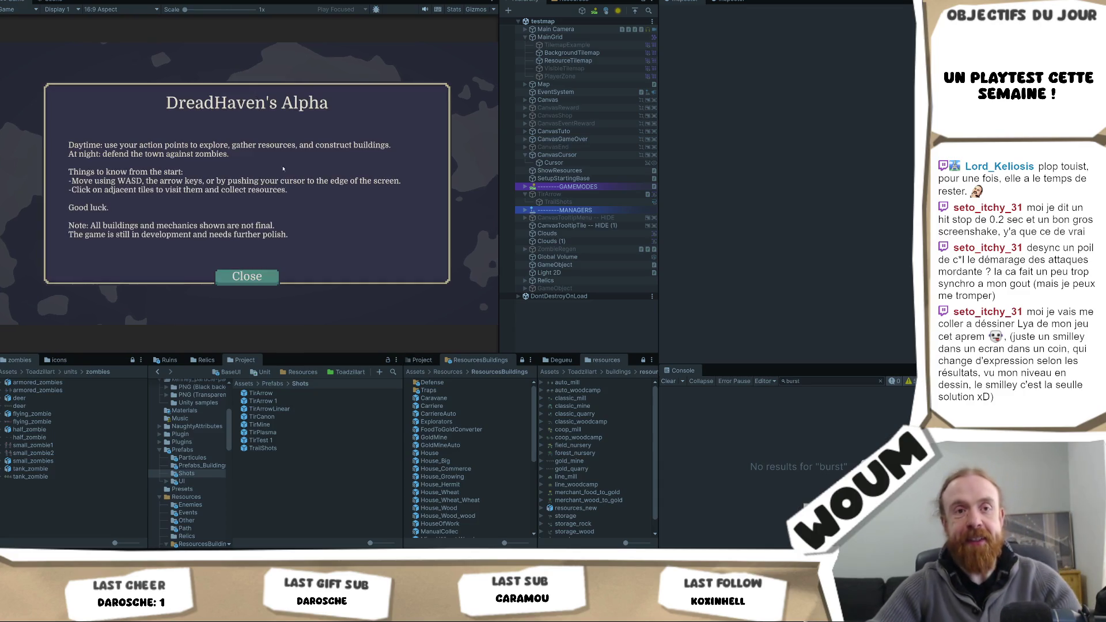
- Dismiss the welcome message, place the town center, and take the '1x Chopping Camp, 1x House' reward
{"action": "left_click", "coordinate": [250, 274]}
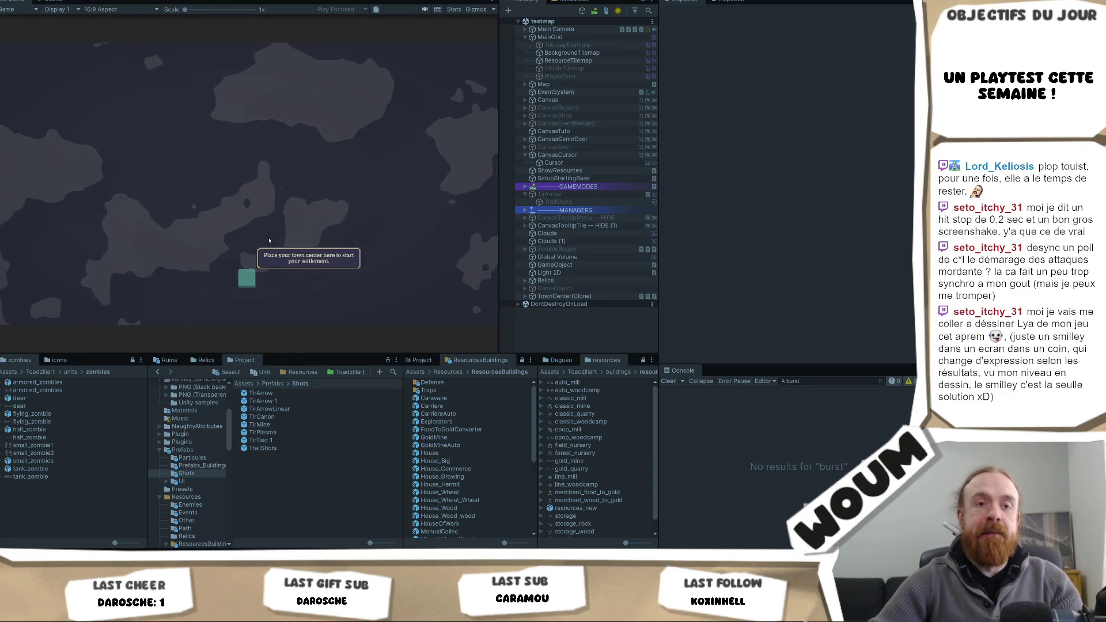
{"action": "left_click", "coordinate": [247, 274]}
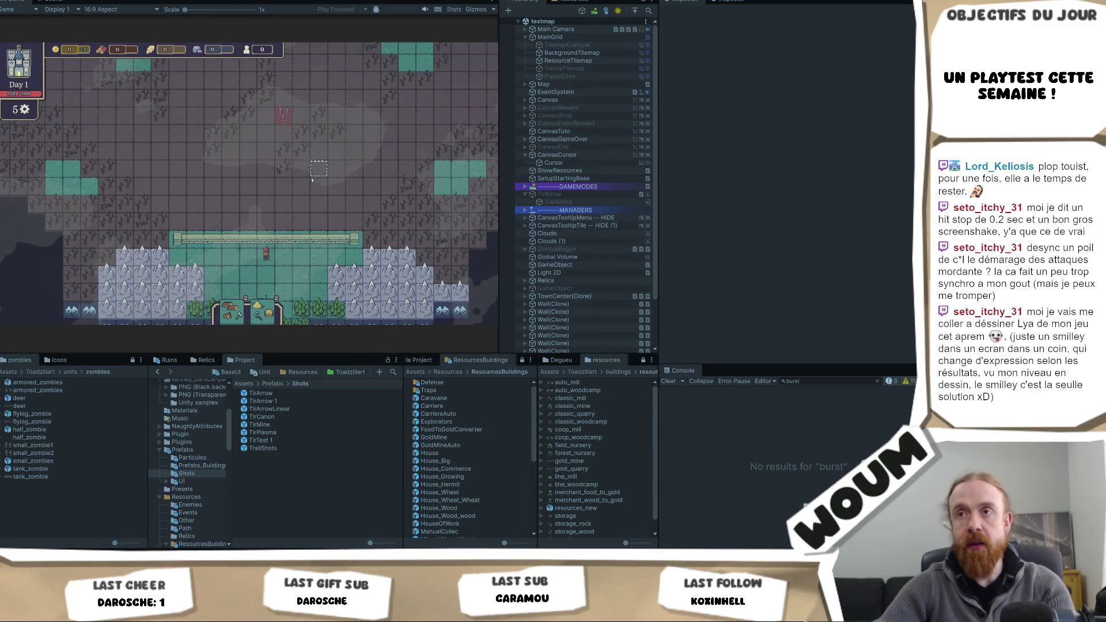
{"action": "mouse_move", "coordinate": [254, 239]}
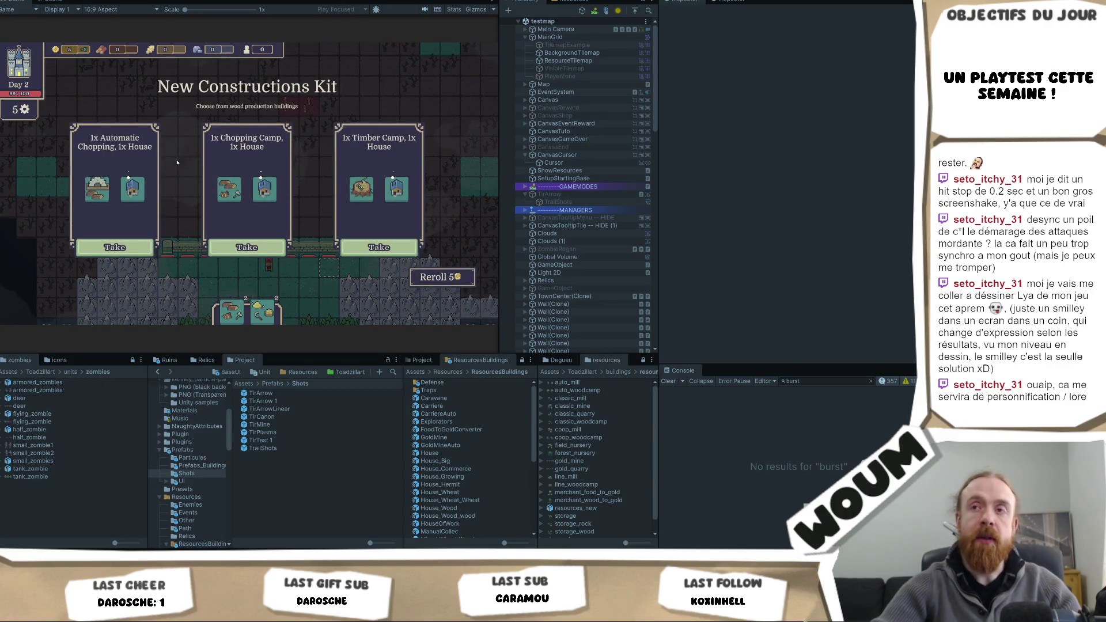
{"action": "left_click", "coordinate": [248, 247]}
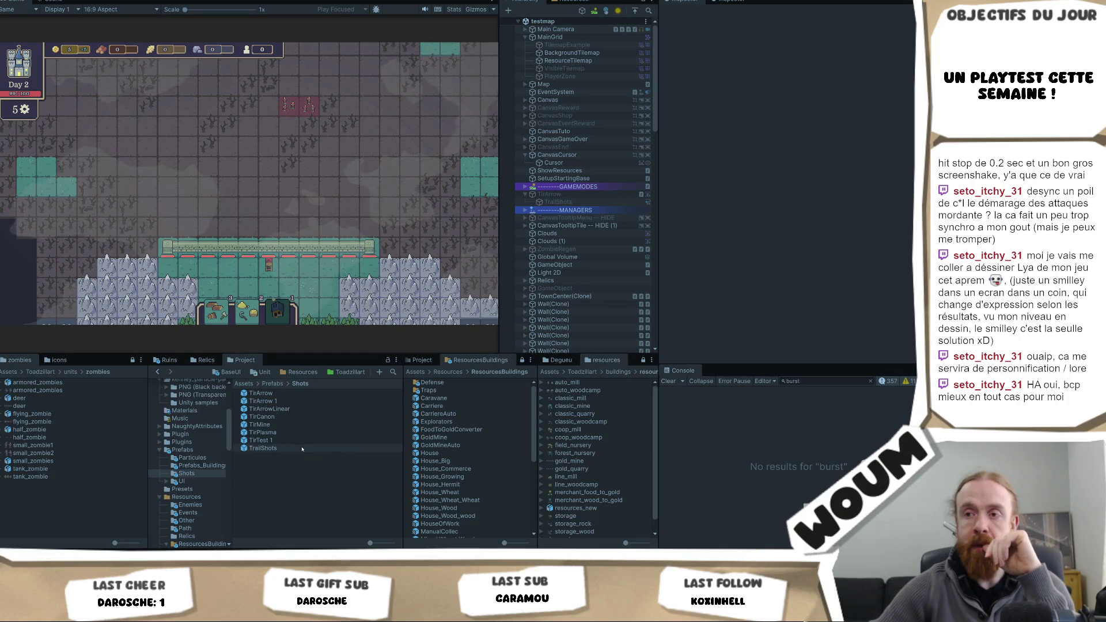
- Look through the TirArrow shot prefabs and check the bite sprite sheet's import settings
{"action": "left_click", "coordinate": [303, 409]}
{"action": "left_click", "coordinate": [303, 402]}
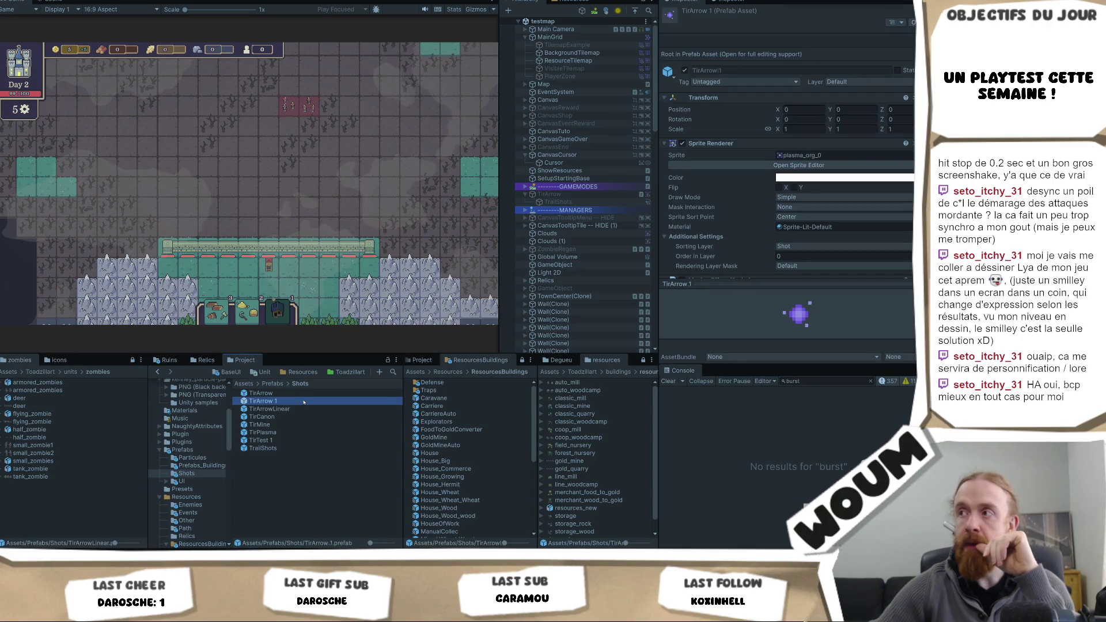
{"action": "left_click", "coordinate": [302, 393]}
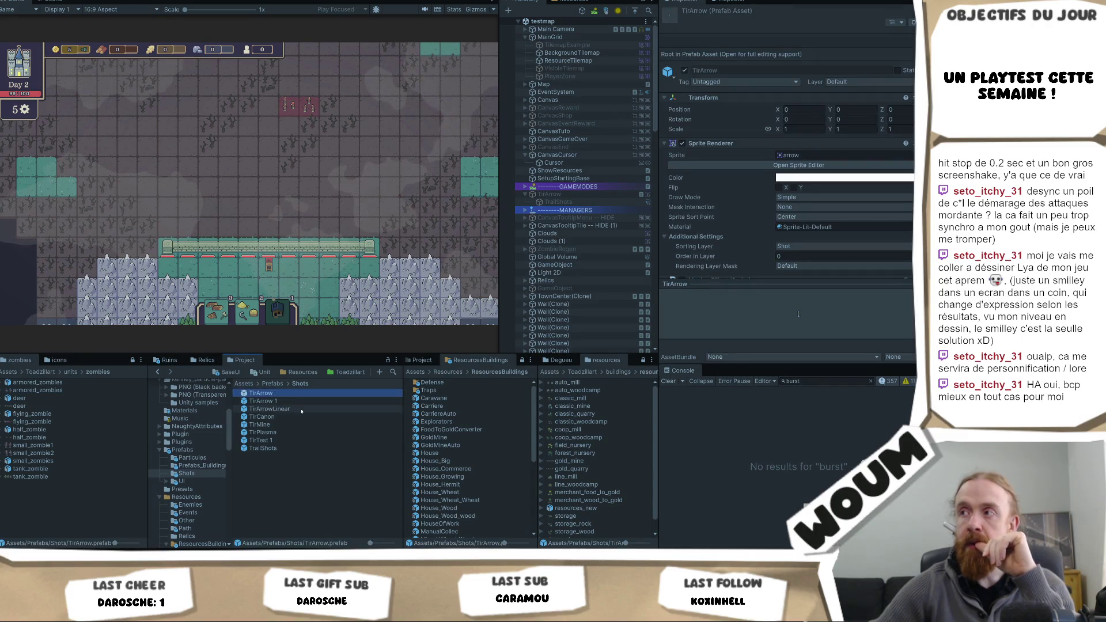
{"action": "key", "text": "Down"}
{"action": "key", "text": "Down"}
{"action": "key", "text": "Down"}
{"action": "key", "text": "Down"}
{"action": "key", "text": "Down"}
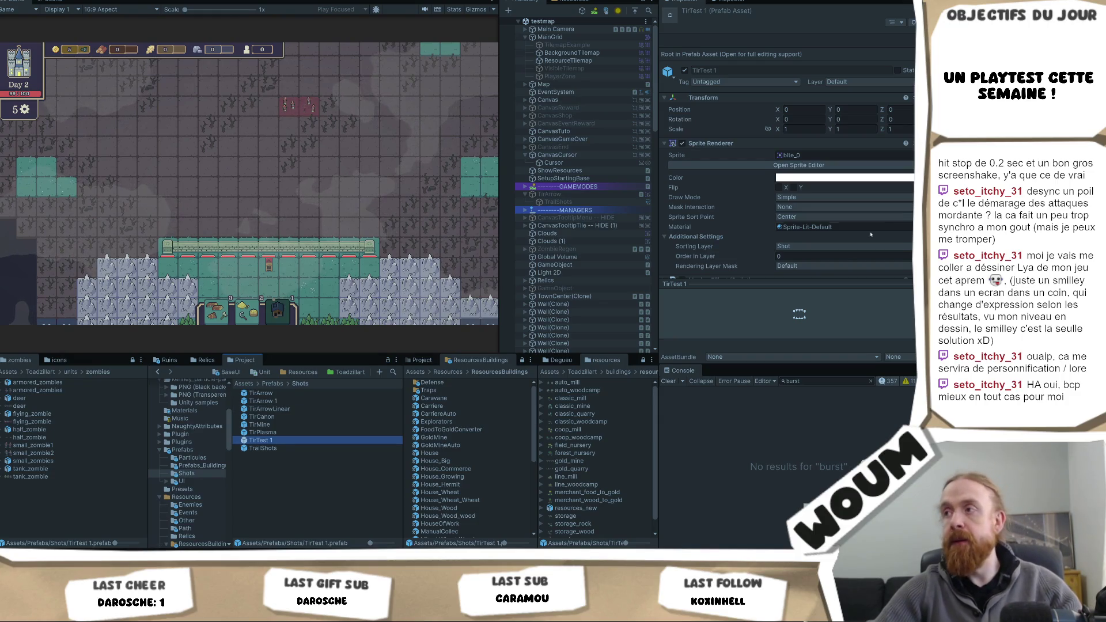
{"action": "scroll", "coordinate": [820, 163], "scroll_direction": "down", "scroll_amount": 3}
{"action": "left_click", "coordinate": [812, 102]}
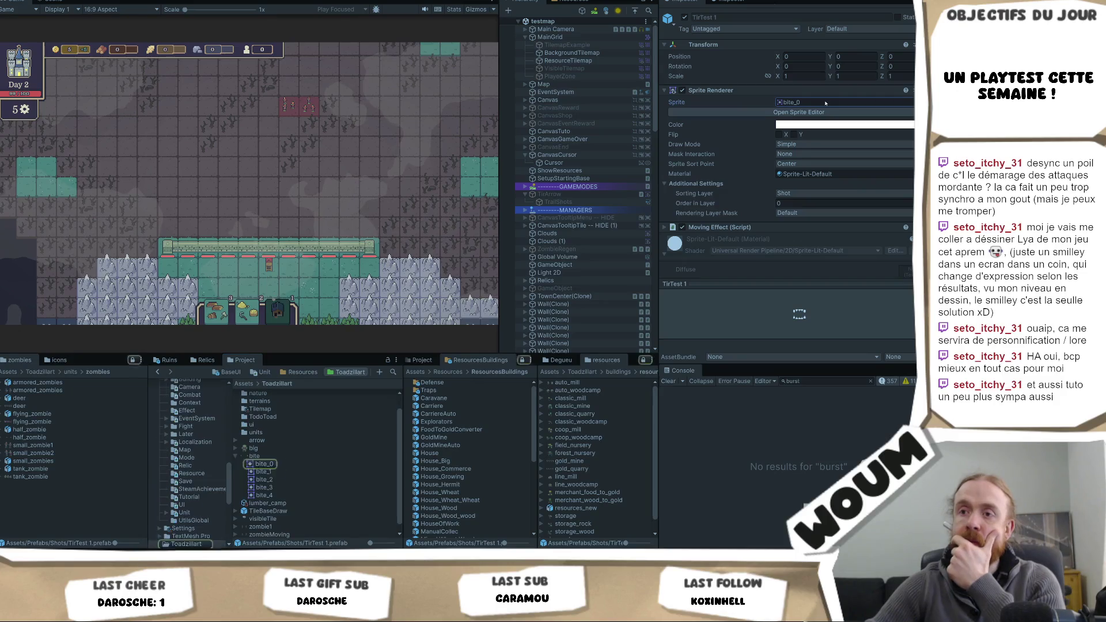
{"action": "left_click", "coordinate": [260, 455]}
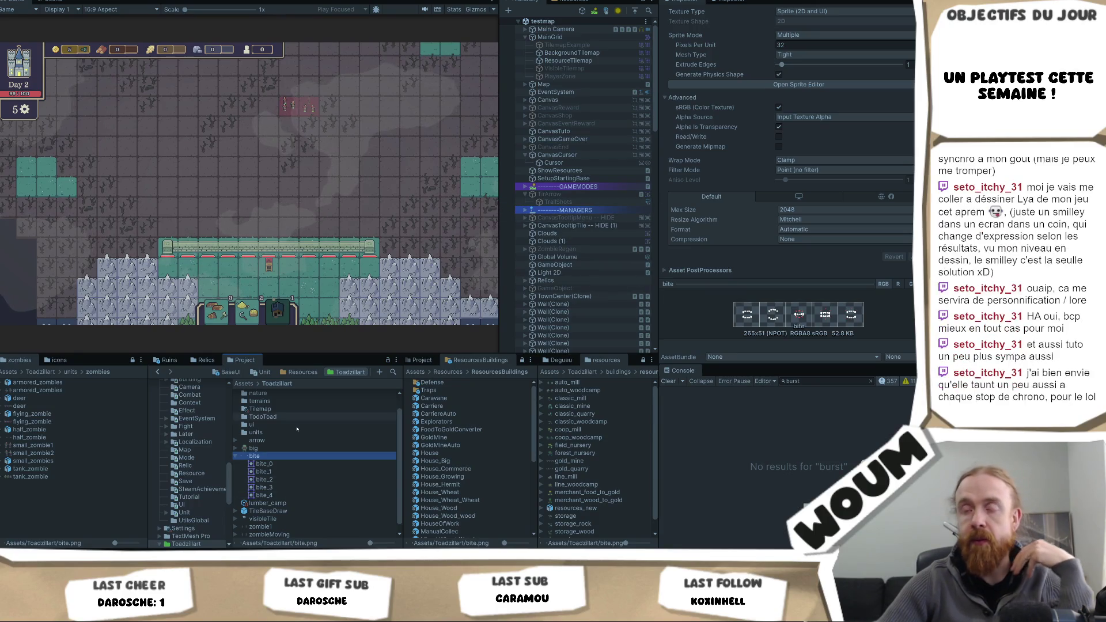
- Search 'tirtest' and open the TirTest 1 prefab for editing
{"action": "left_click", "coordinate": [393, 371]}
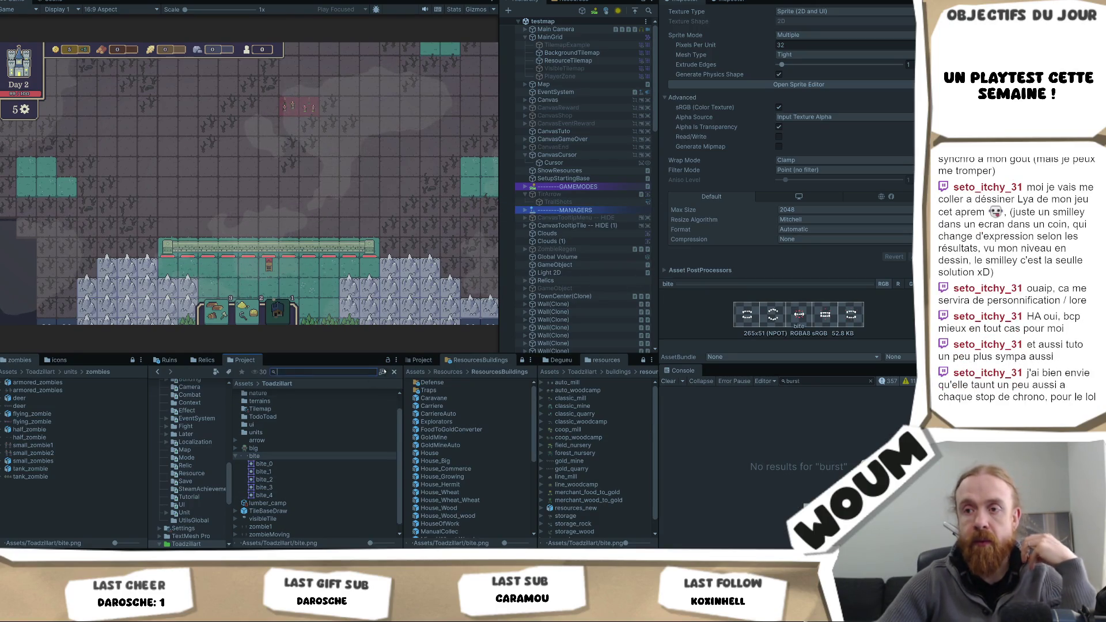
{"action": "type", "text": "tirtest"}
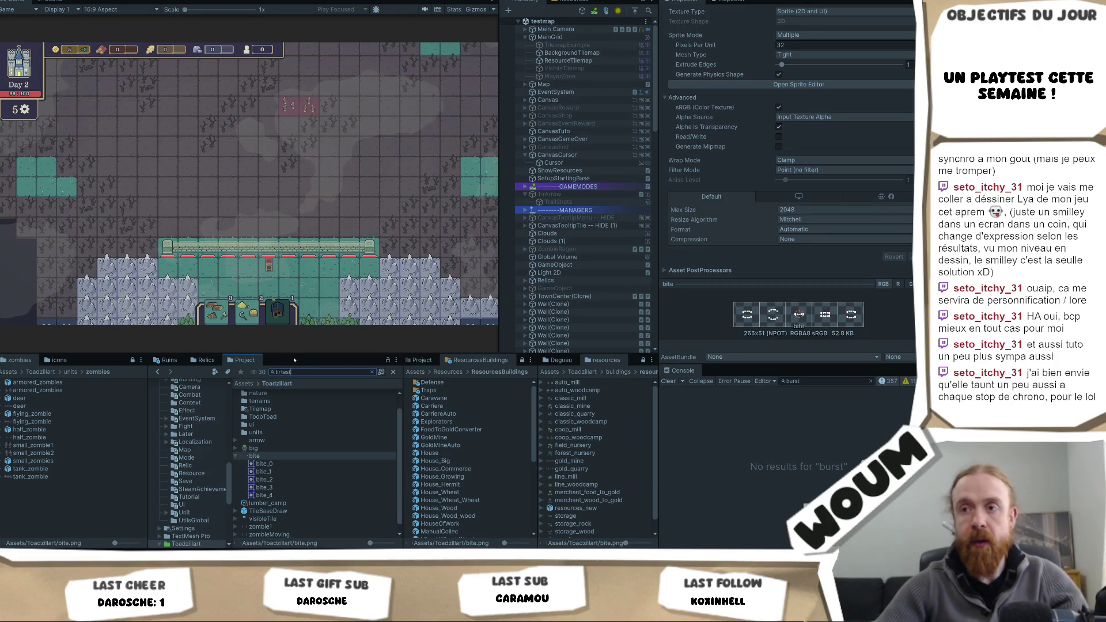
{"action": "double_click", "coordinate": [261, 393]}
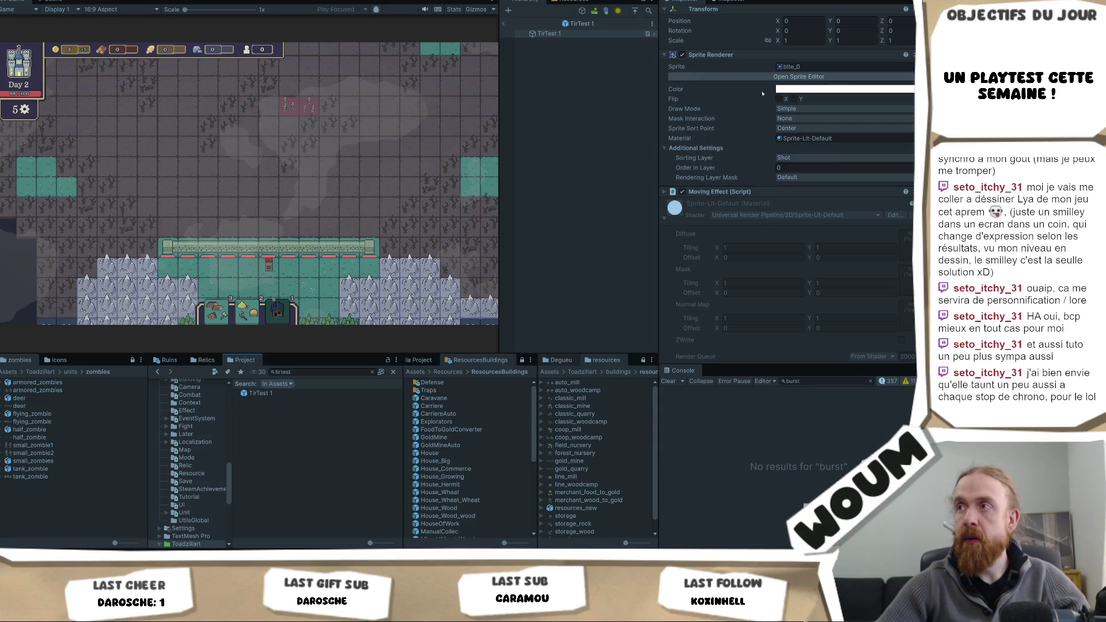
- Add a Sprite Animator to TirTest 1 and put bite_0 in its first sprite slot
{"action": "scroll", "coordinate": [864, 322], "scroll_direction": "down", "scroll_amount": 2}
{"action": "left_click", "coordinate": [803, 352]}
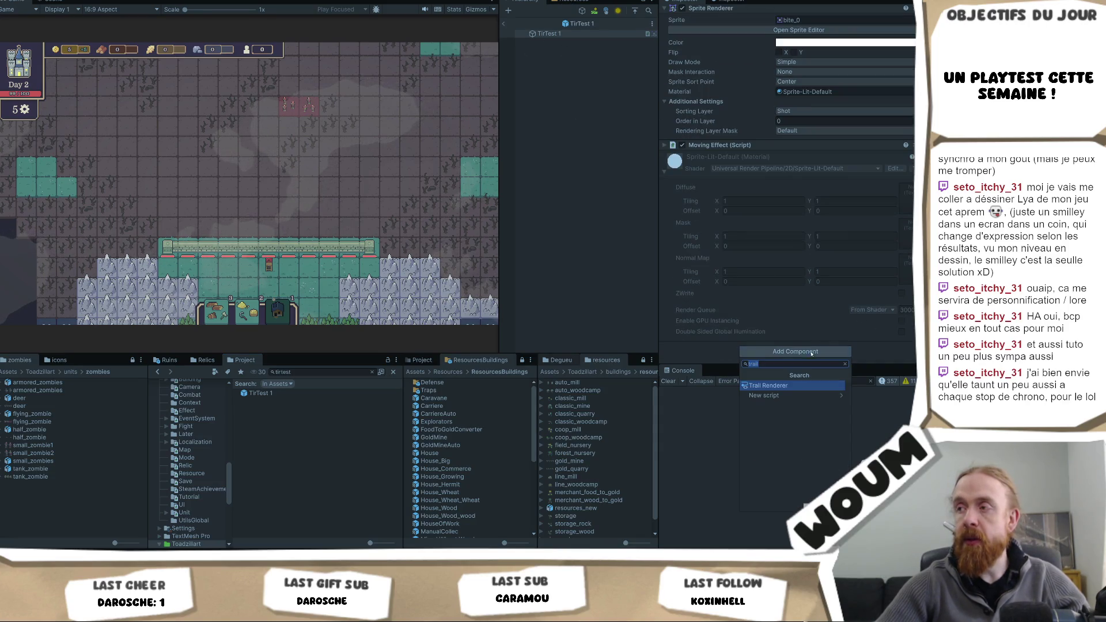
{"action": "type", "text": "spritean"}
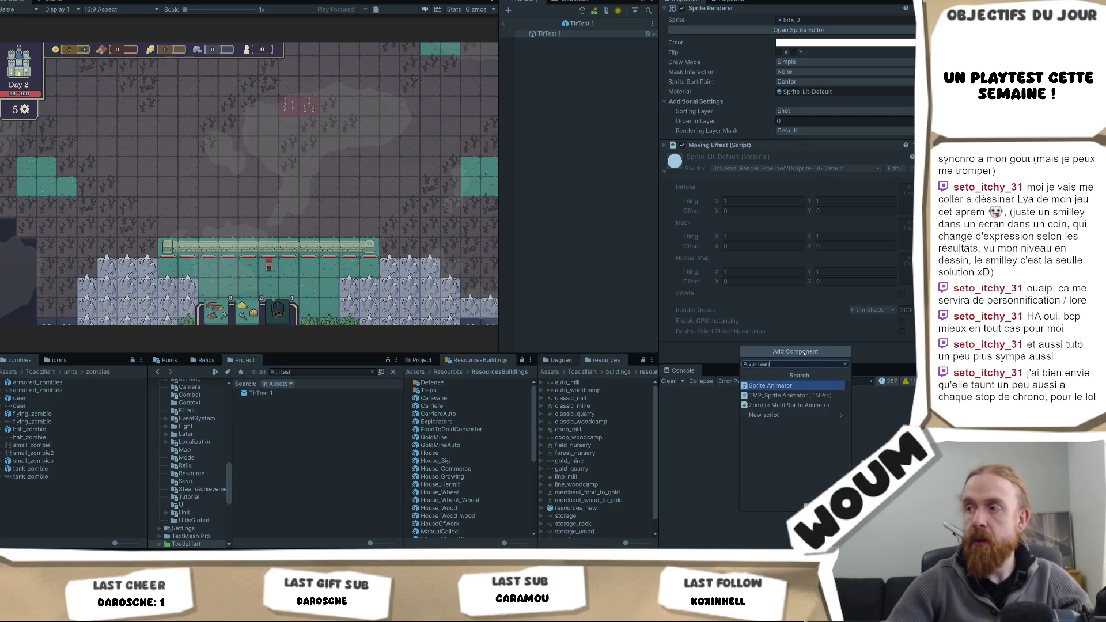
{"action": "key", "text": "Return"}
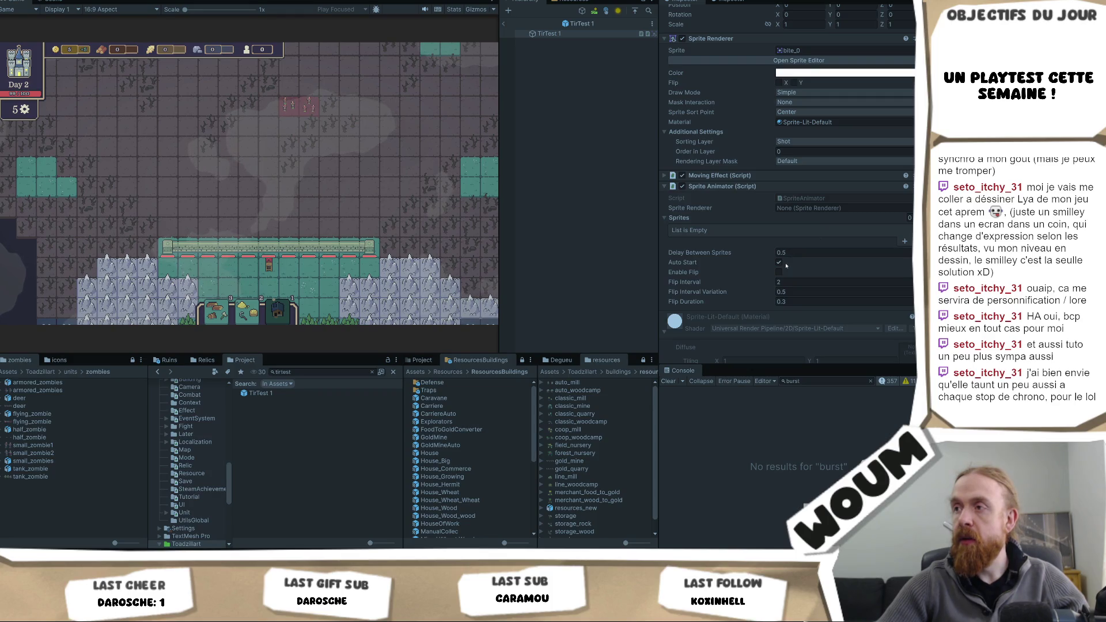
{"action": "scroll", "coordinate": [806, 270], "scroll_direction": "up", "scroll_amount": 3}
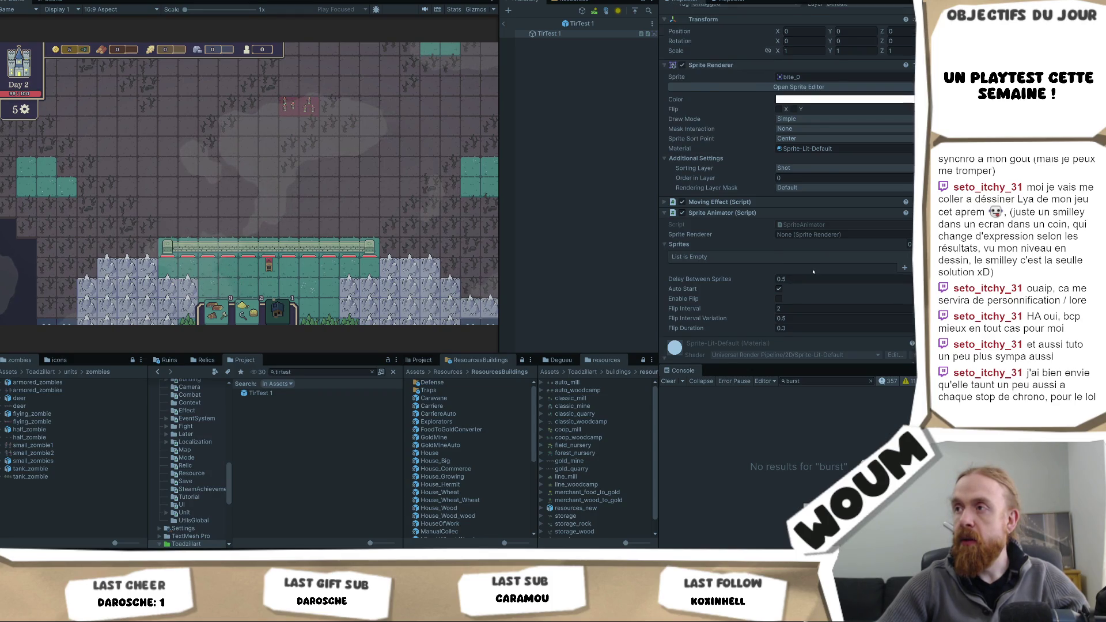
{"action": "scroll", "coordinate": [815, 270], "scroll_direction": "down", "scroll_amount": 1}
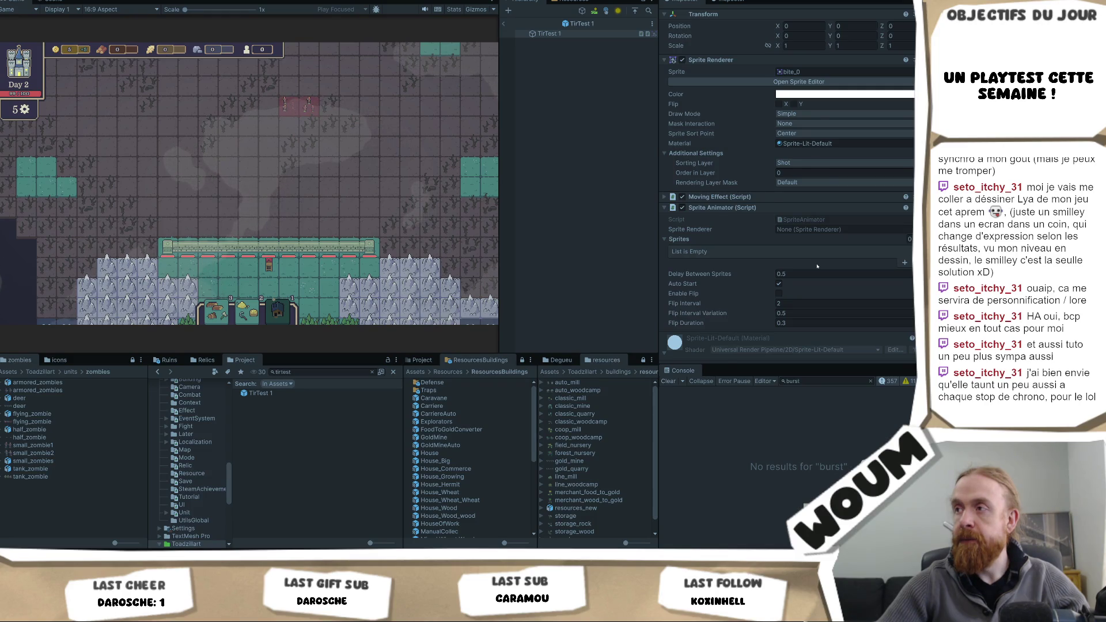
{"action": "scroll", "coordinate": [817, 266], "scroll_direction": "up", "scroll_amount": 1}
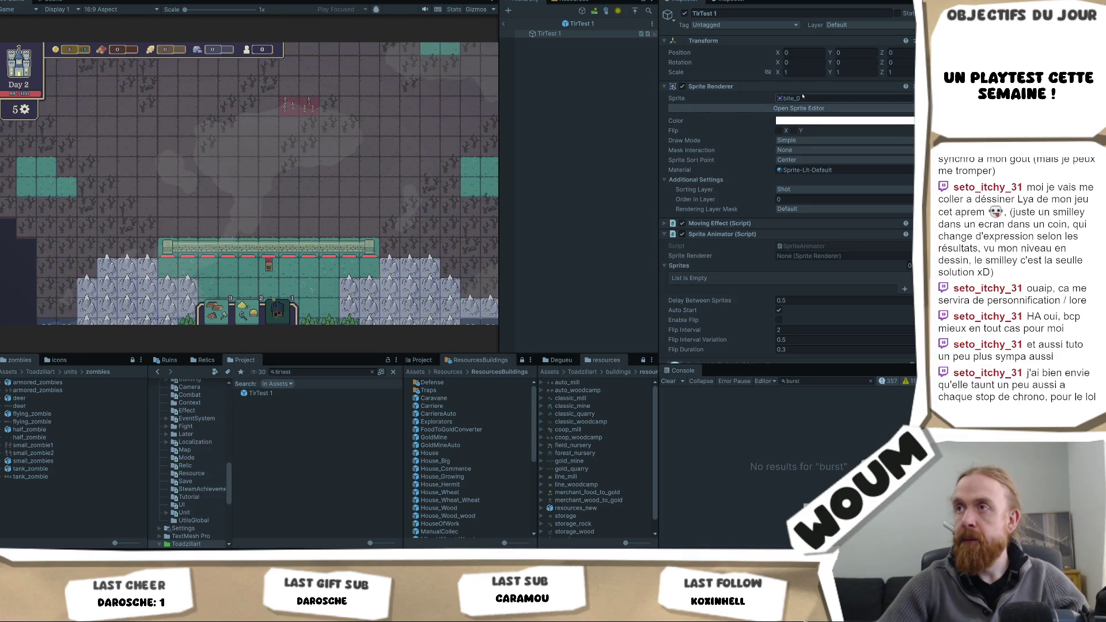
{"action": "left_click", "coordinate": [905, 288]}
{"action": "left_click_drag", "start_coordinate": [833, 98], "coordinate": [806, 277]}
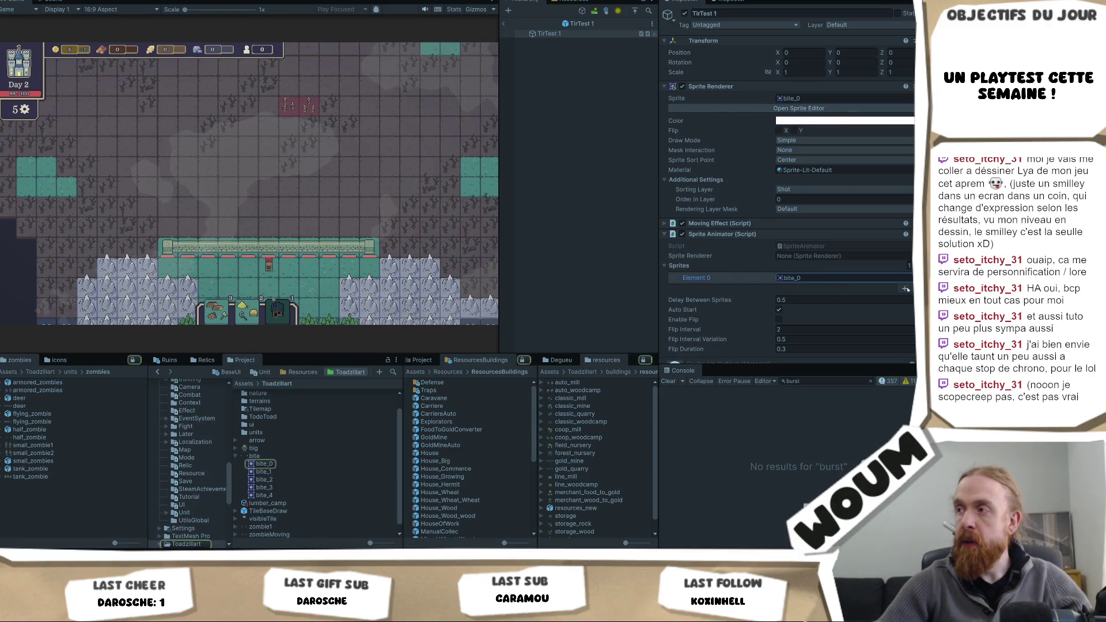
- Fill four more sprite slots with bite_1 to bite_4 and link TirTest 1's Sprite Renderer
{"action": "left_click", "coordinate": [906, 289]}
{"action": "left_click", "coordinate": [905, 298]}
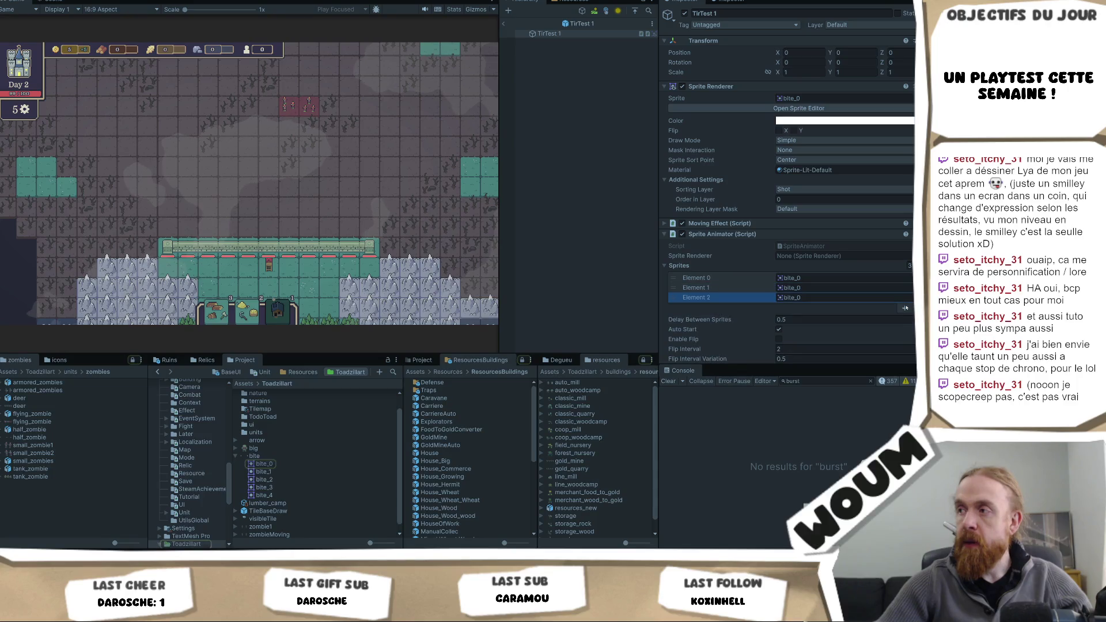
{"action": "left_click", "coordinate": [905, 308]}
{"action": "left_click", "coordinate": [908, 307]}
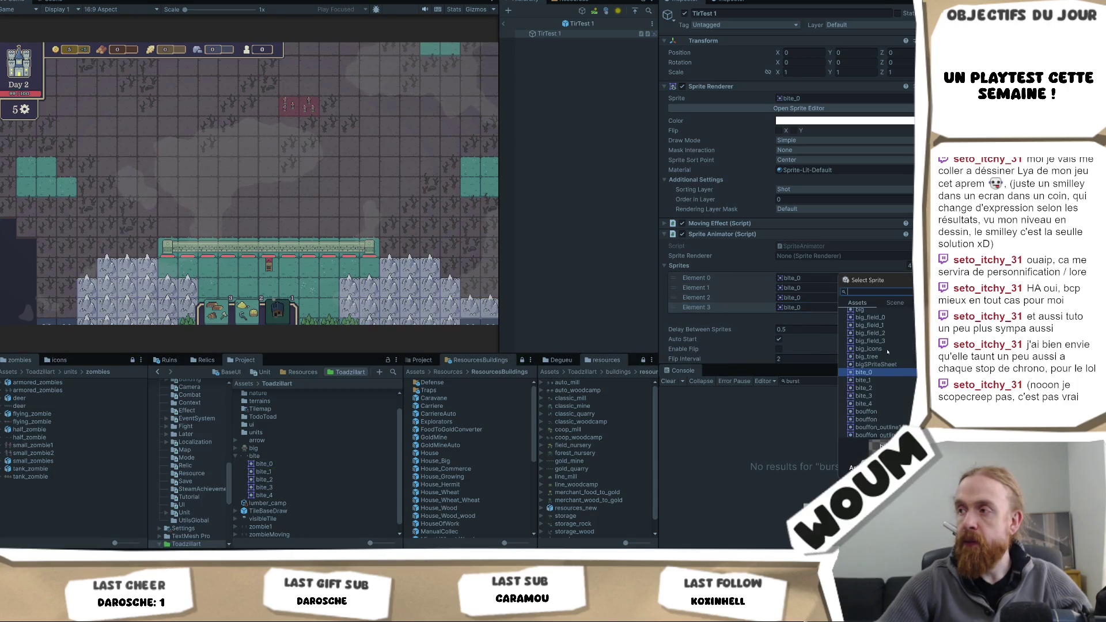
{"action": "double_click", "coordinate": [880, 380]}
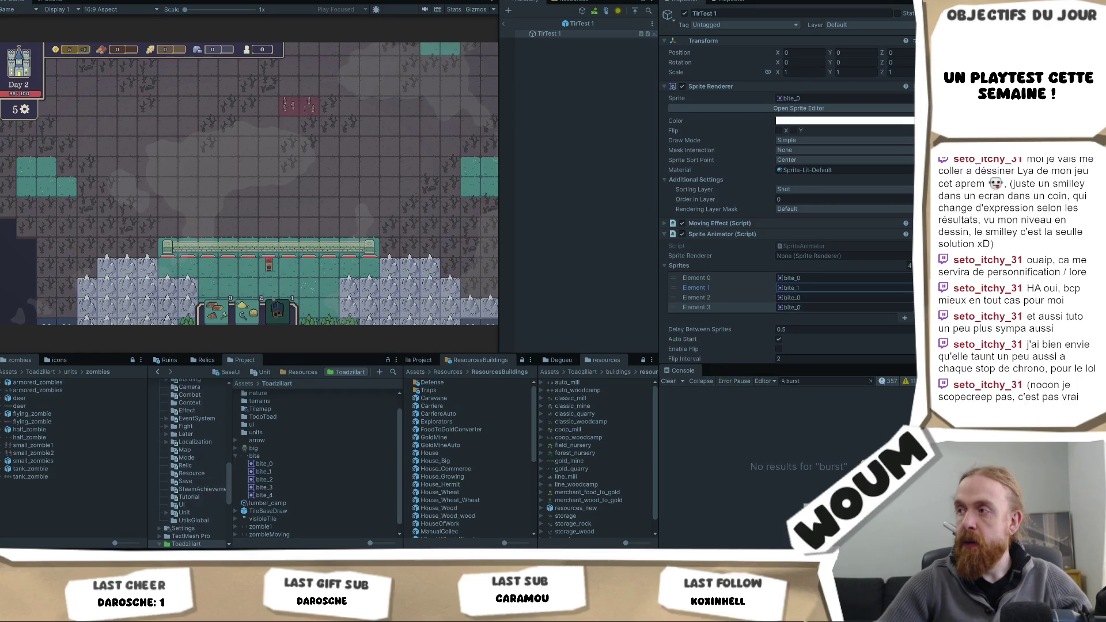
{"action": "left_click", "coordinate": [908, 297]}
{"action": "double_click", "coordinate": [869, 406]}
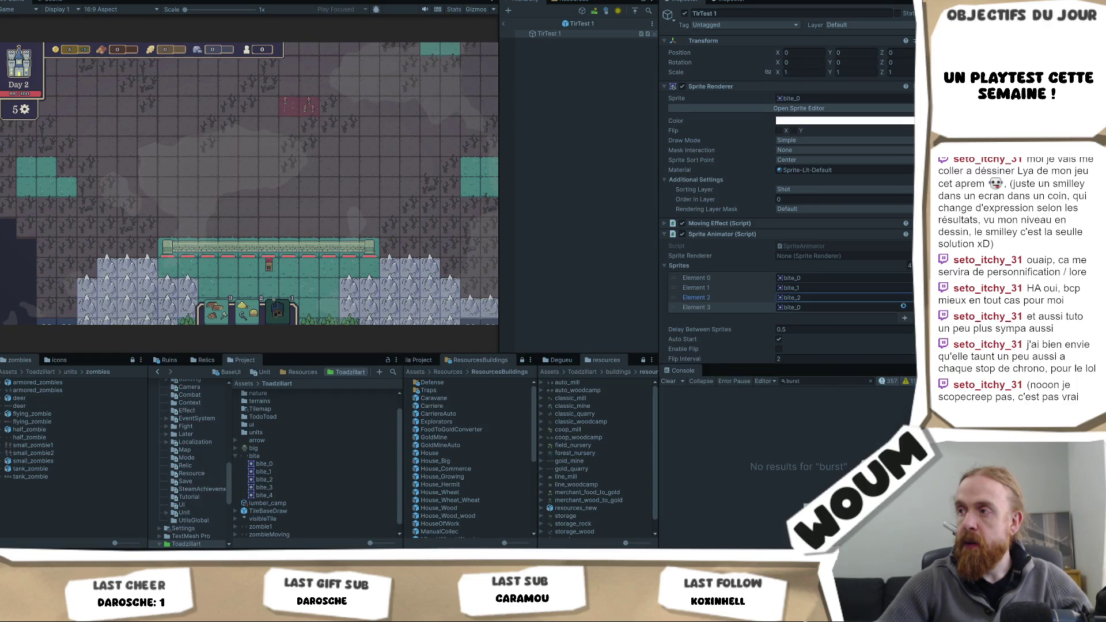
{"action": "left_click", "coordinate": [909, 307]}
{"action": "double_click", "coordinate": [887, 415]}
{"action": "left_click", "coordinate": [904, 318]}
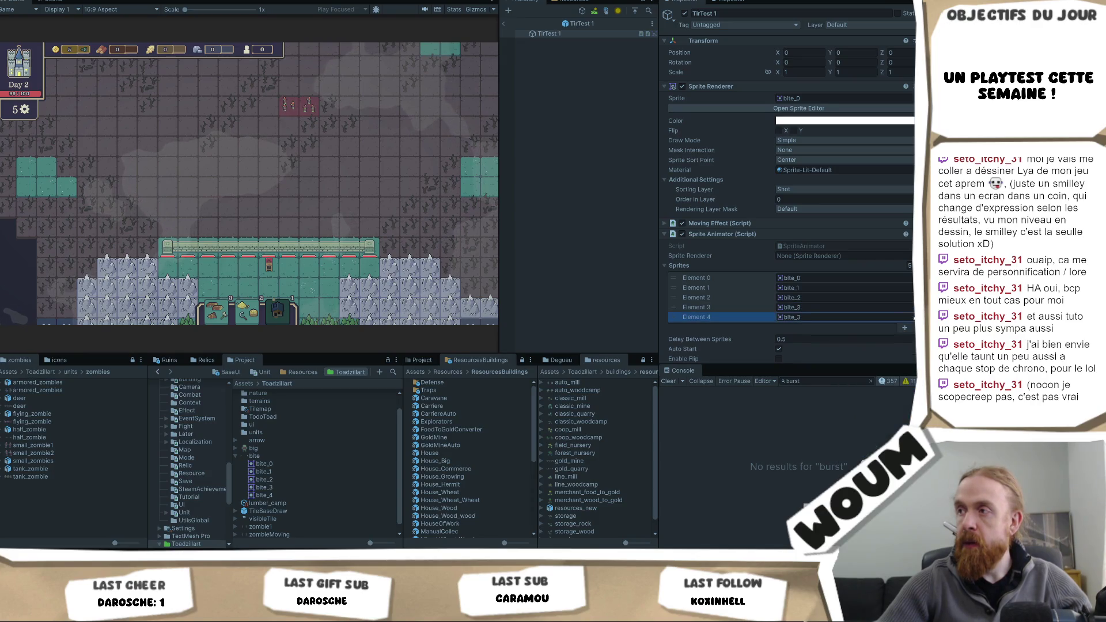
{"action": "left_click", "coordinate": [909, 317]}
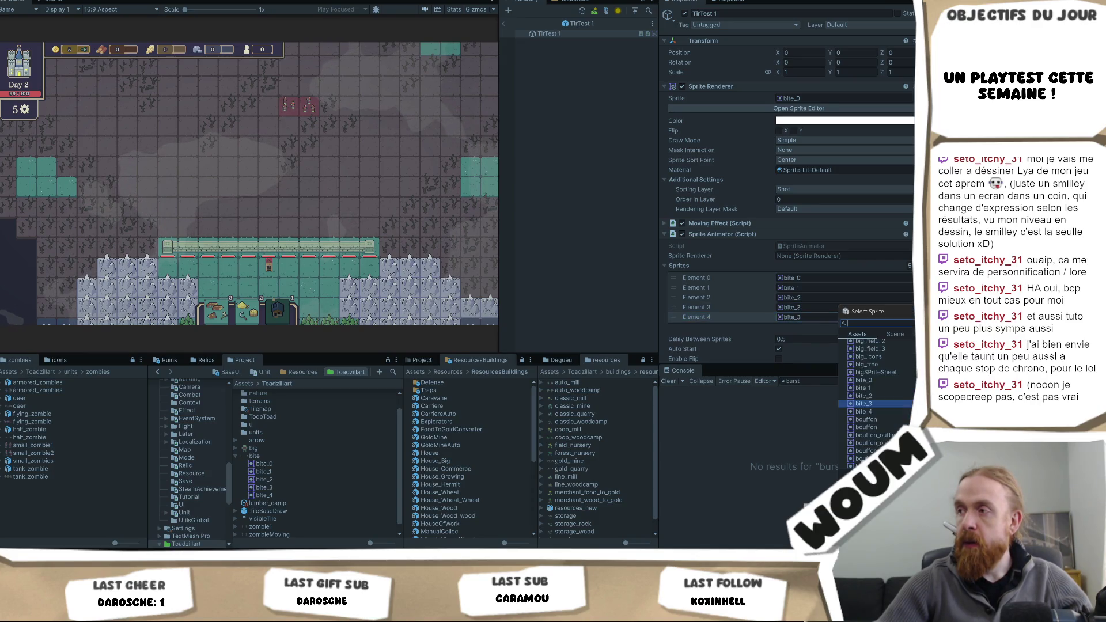
{"action": "double_click", "coordinate": [863, 411]}
{"action": "left_click_drag", "start_coordinate": [711, 86], "coordinate": [837, 261]}
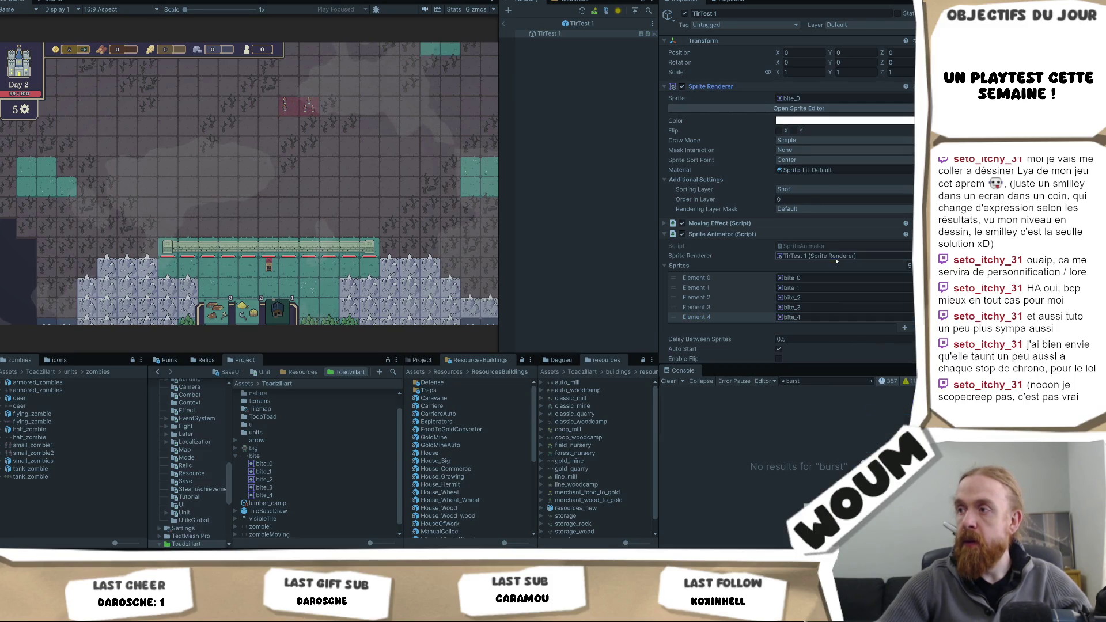
{"action": "scroll", "coordinate": [836, 261], "scroll_direction": "down", "scroll_amount": 2}
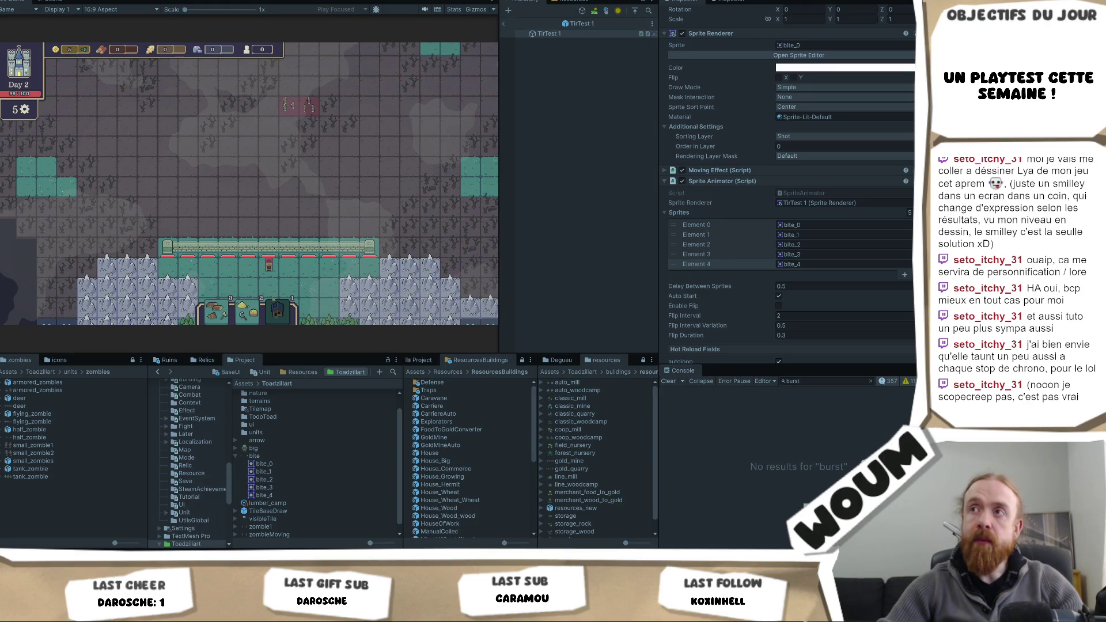
- Exit Play mode to view TirTest 1's bite sprite in the Scene view
{"action": "key", "text": "ctrl+p"}
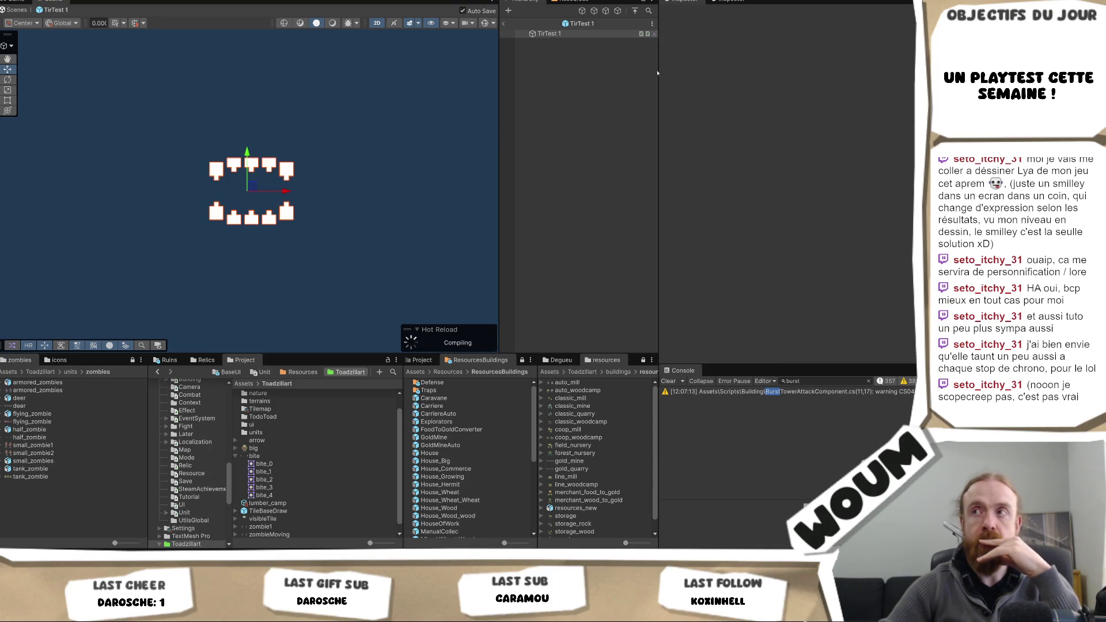
{"action": "scroll", "coordinate": [791, 290], "scroll_direction": "down", "scroll_amount": 5}
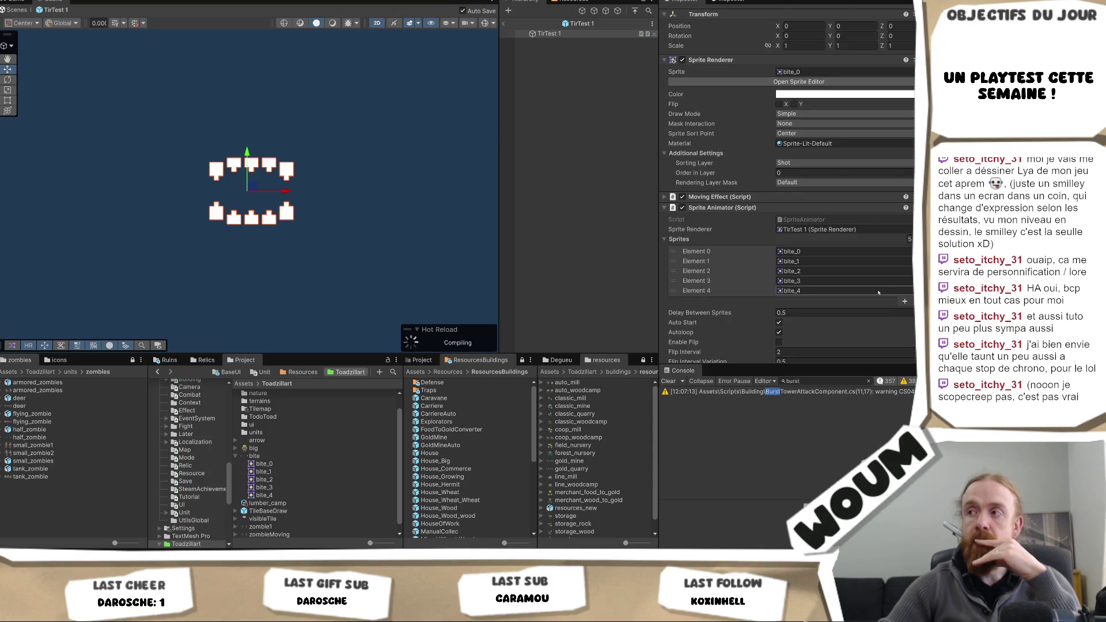
- Turn off Autoloop on TirTest 1's Sprite Animator, then dismiss the intro dialog in the new playtest
{"action": "left_click", "coordinate": [779, 279]}
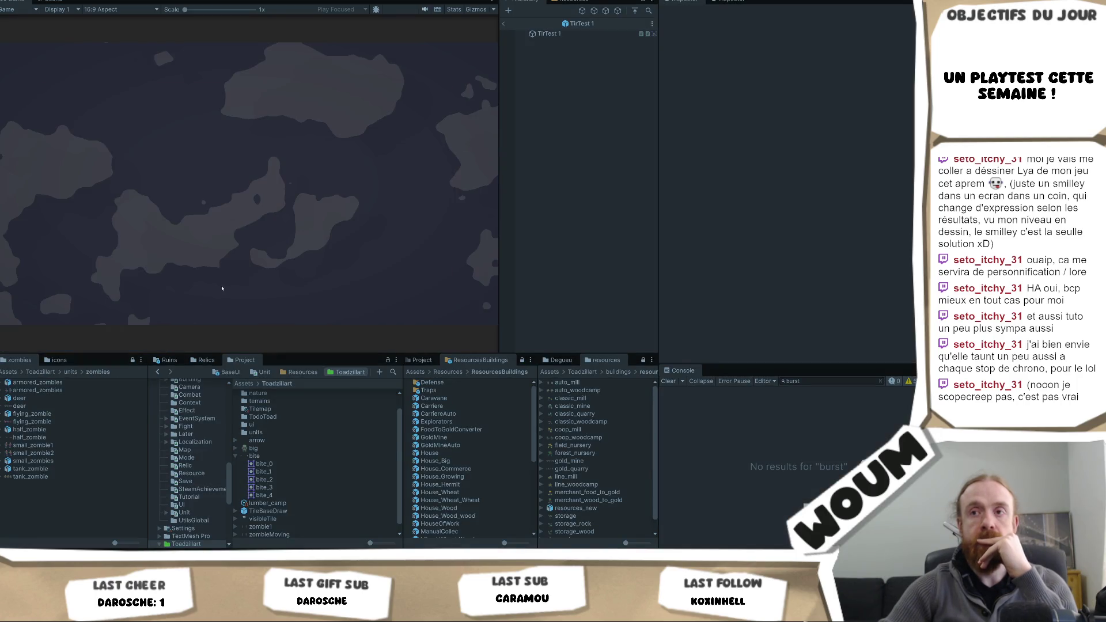
{"action": "left_click", "coordinate": [247, 275]}
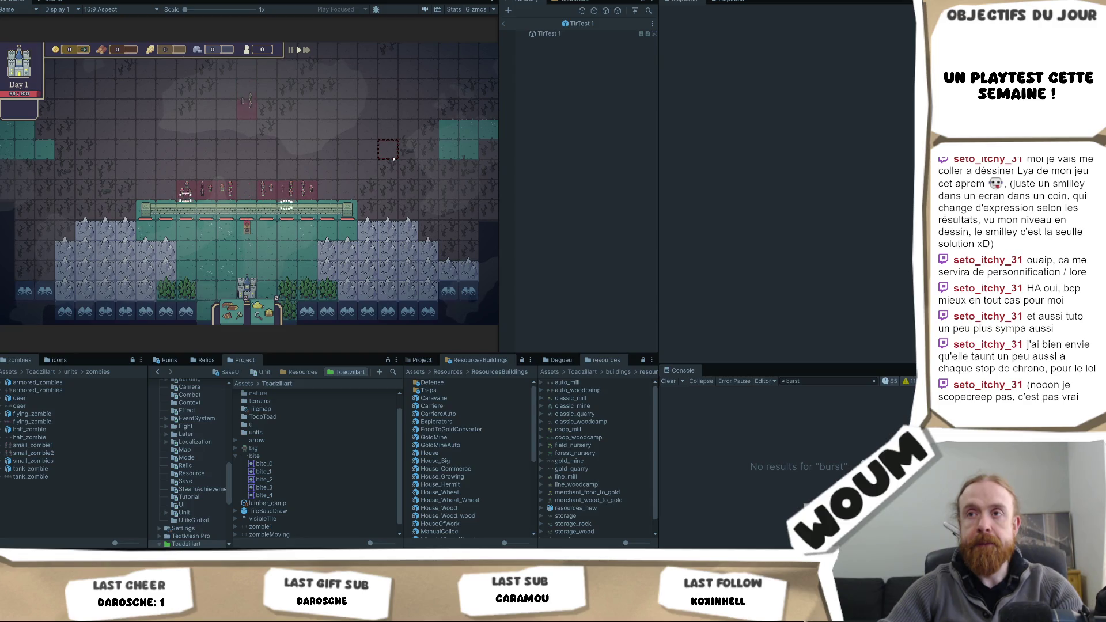
- Pause the playtest and select TirTest 1 via a 'TirTe' search to view its Sprite Animator
{"action": "left_click", "coordinate": [290, 50]}
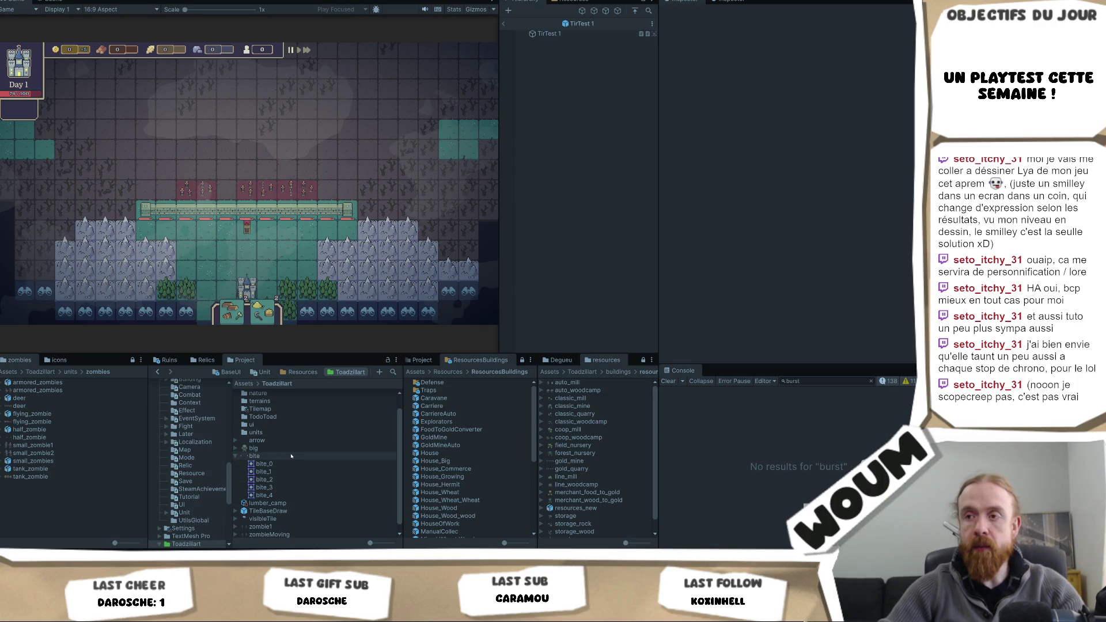
{"action": "left_click", "coordinate": [393, 372]}
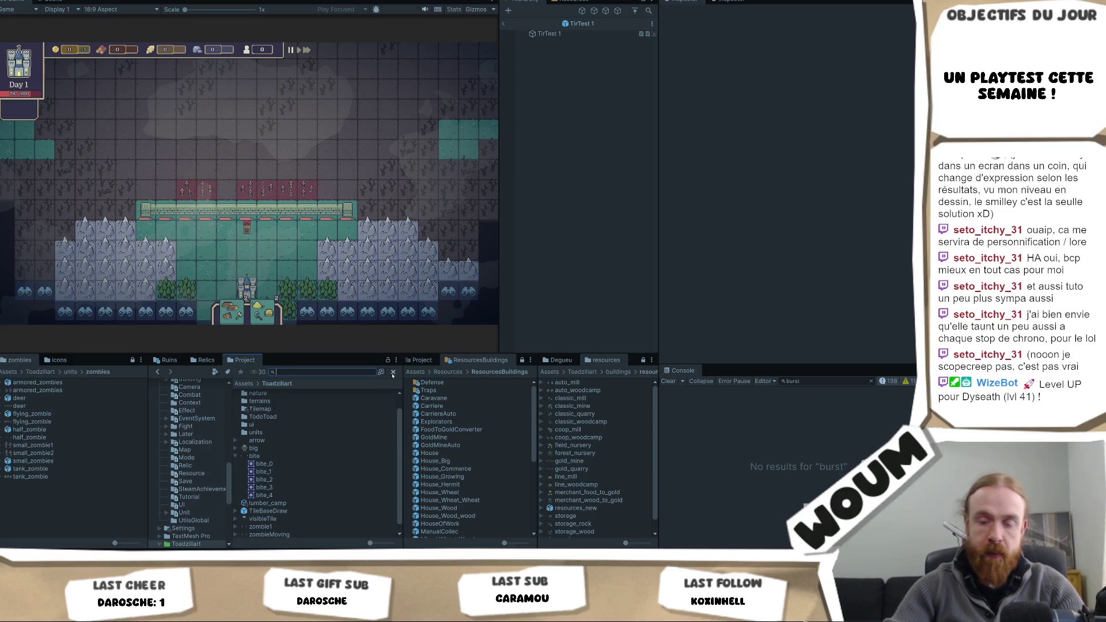
{"action": "type", "text": "TirTe"}
{"action": "left_click", "coordinate": [323, 394]}
{"action": "scroll", "coordinate": [874, 239], "scroll_direction": "down", "scroll_amount": 5}
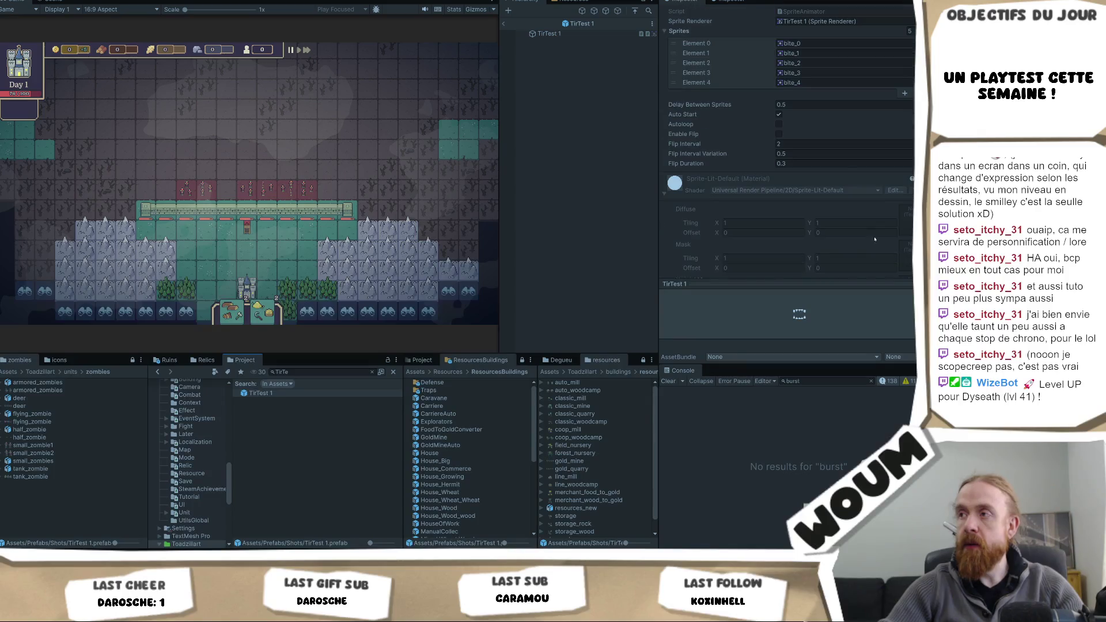
- Set TirTest 1's Sprite Animator Delay Between Sprites to 0.1
{"action": "left_click", "coordinate": [808, 105]}
{"action": "type", "text": "0.1"}
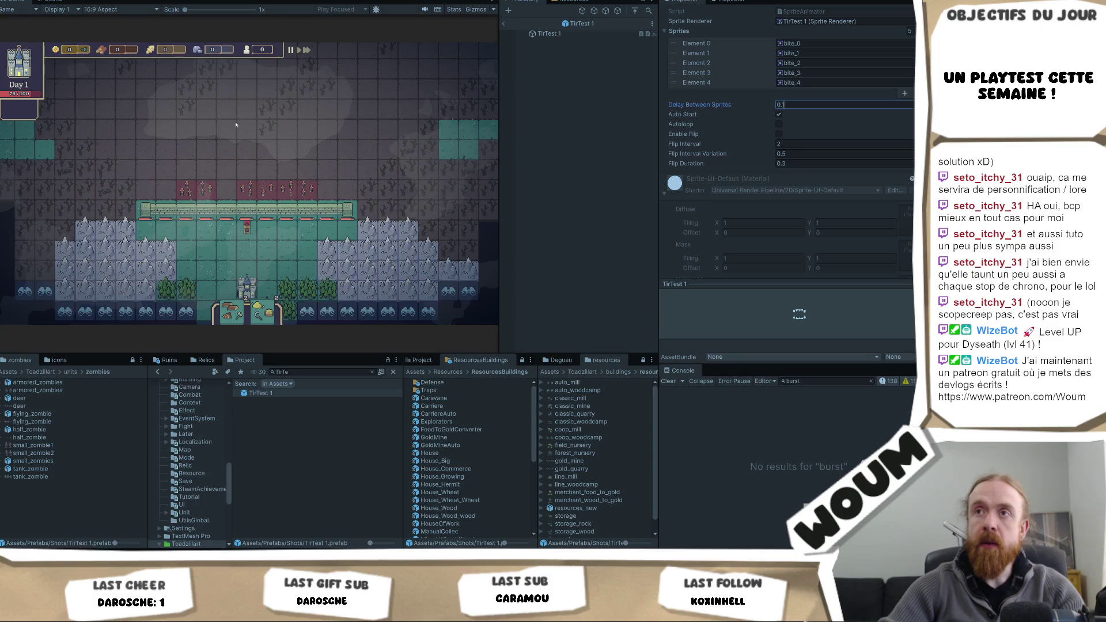
{"action": "left_click", "coordinate": [292, 57]}
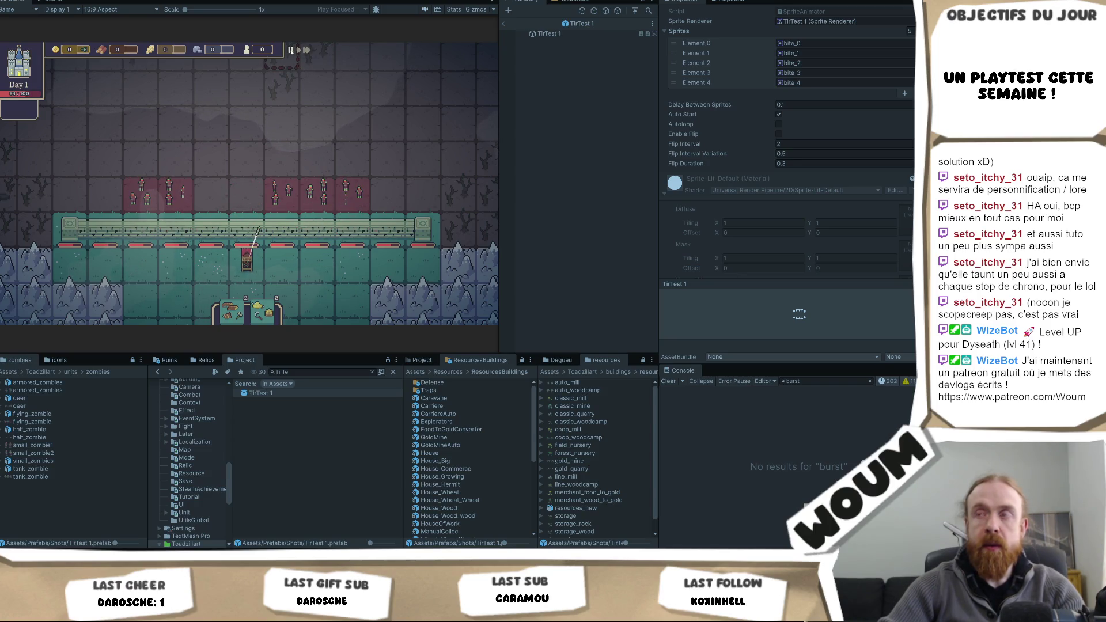
- Change the sprite delay to 0.02, then pause the game to check the faster bite
{"action": "left_click", "coordinate": [789, 106]}
{"action": "type", "text": "0"}
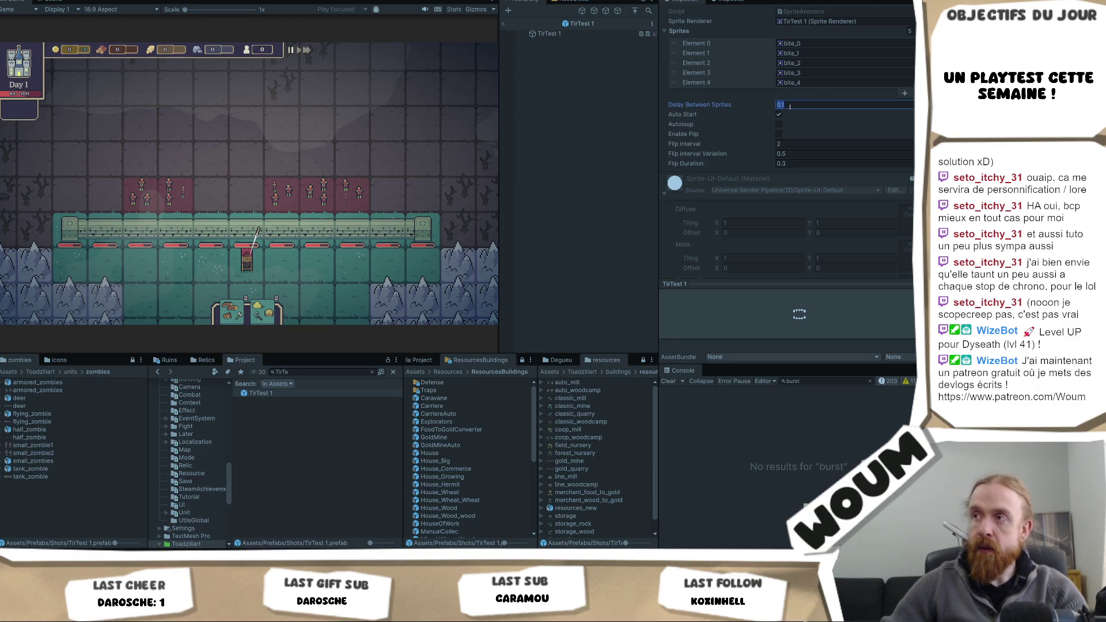
{"action": "type", "text": ".05"}
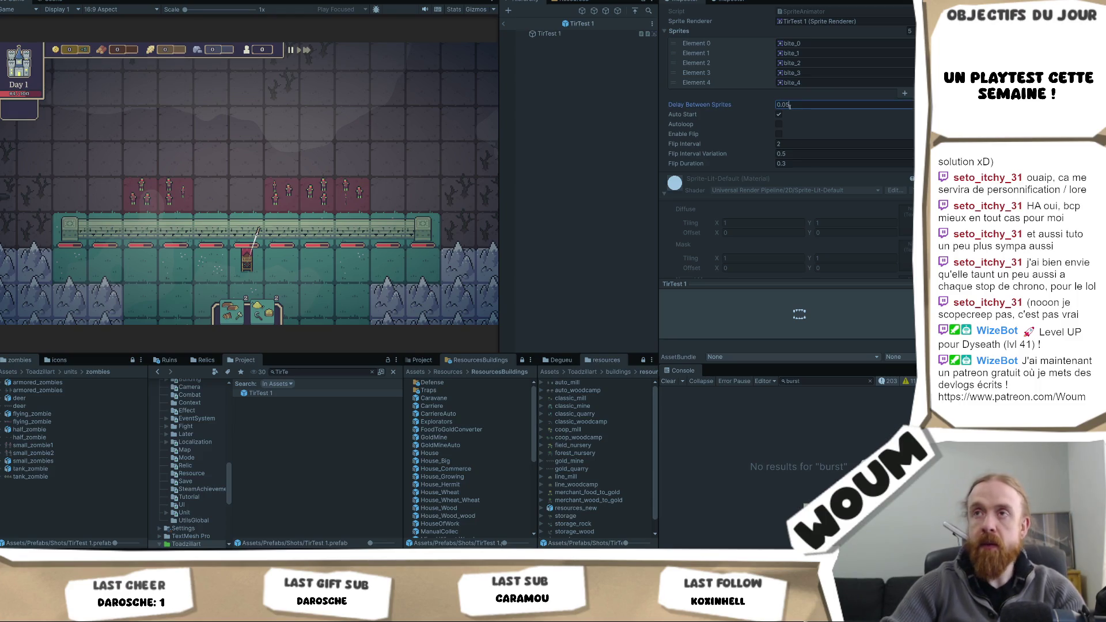
{"action": "key", "text": "BackSpace"}
{"action": "type", "text": "2"}
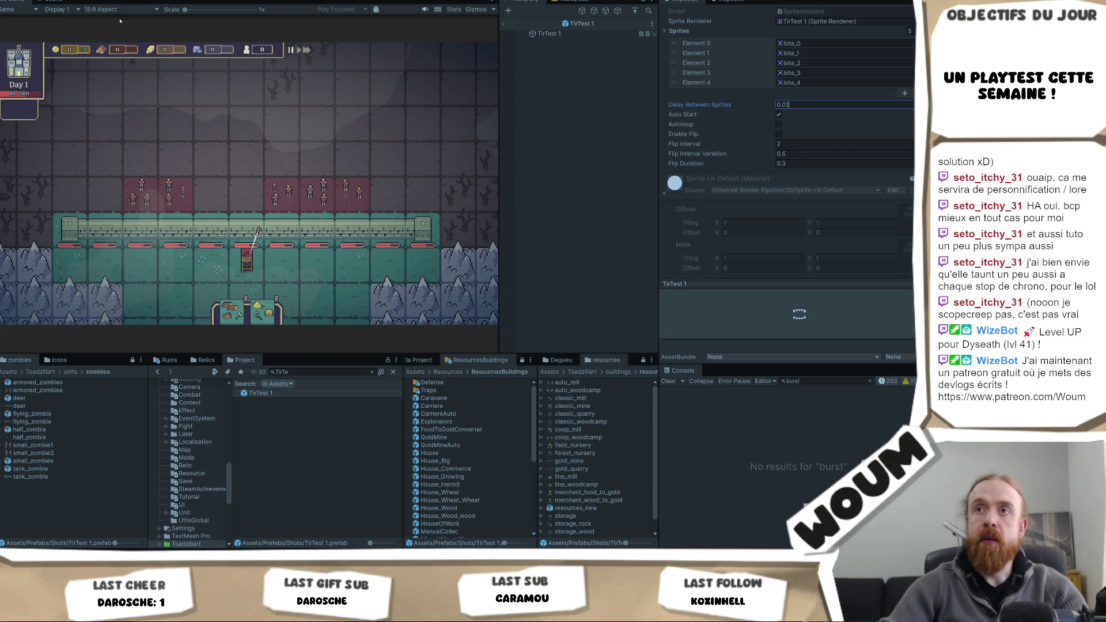
{"action": "left_click", "coordinate": [299, 50]}
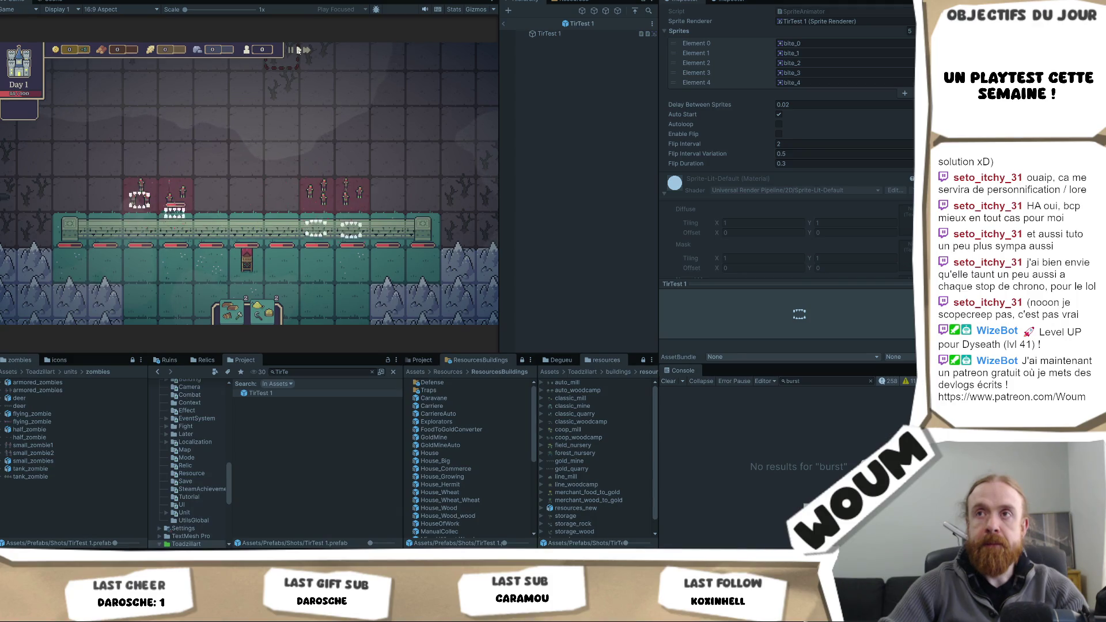
{"action": "left_click", "coordinate": [291, 50]}
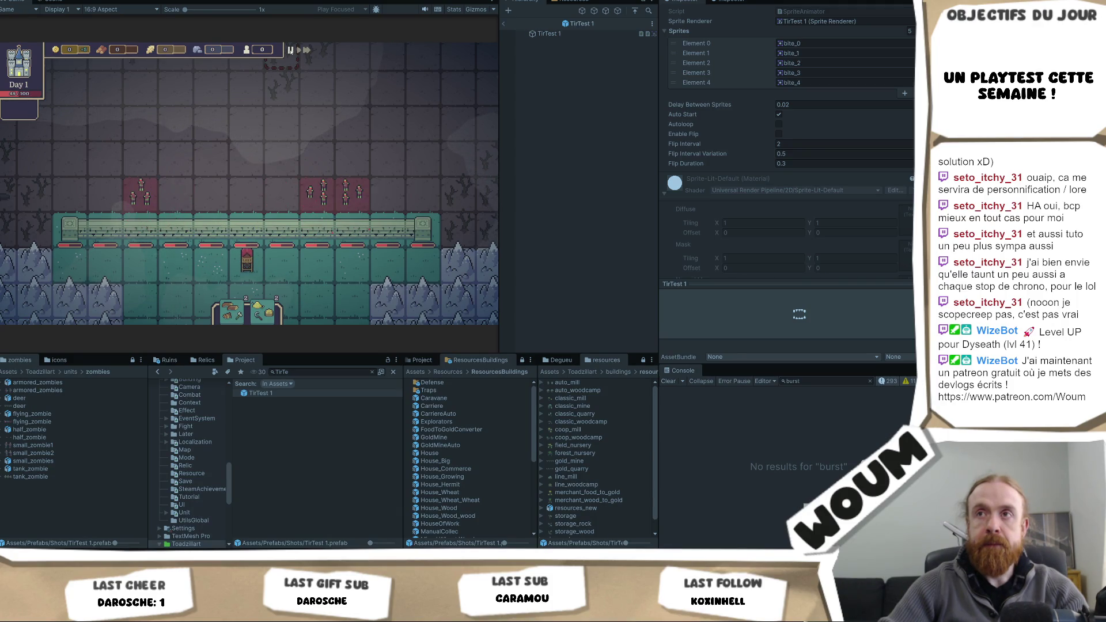
{"action": "left_click", "coordinate": [806, 105]}
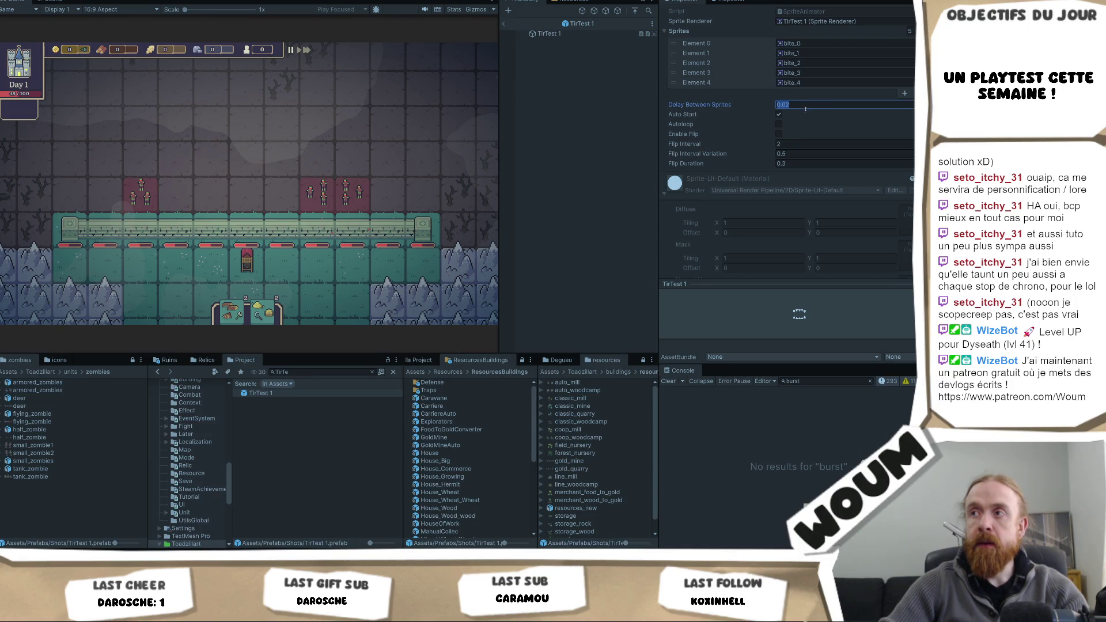
{"action": "scroll", "coordinate": [806, 108], "scroll_direction": "up", "scroll_amount": 10}
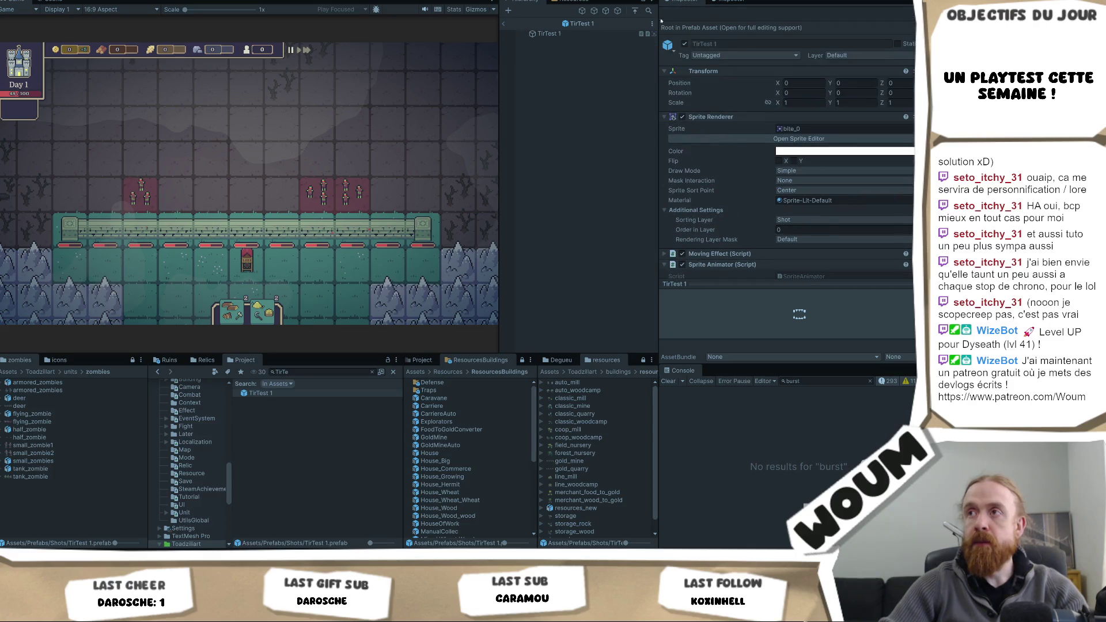
- Expand TirTest 1's Moving Effect (Script) and select its 0.5 Duration value
{"action": "left_click", "coordinate": [551, 34]}
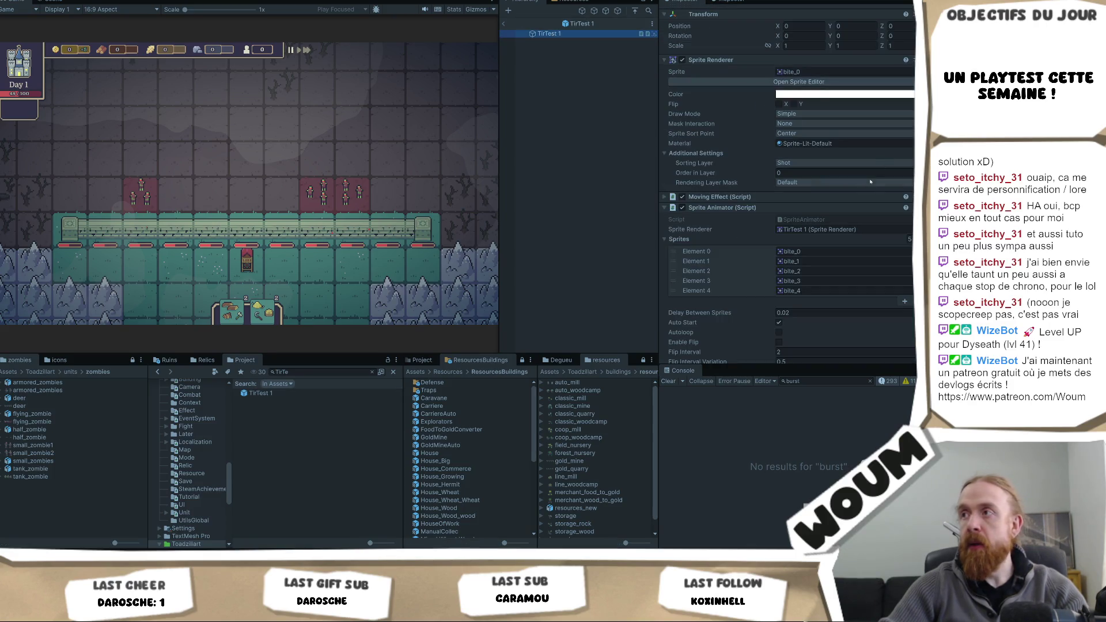
{"action": "scroll", "coordinate": [808, 259], "scroll_direction": "down", "scroll_amount": 4}
{"action": "scroll", "coordinate": [814, 257], "scroll_direction": "up", "scroll_amount": 3}
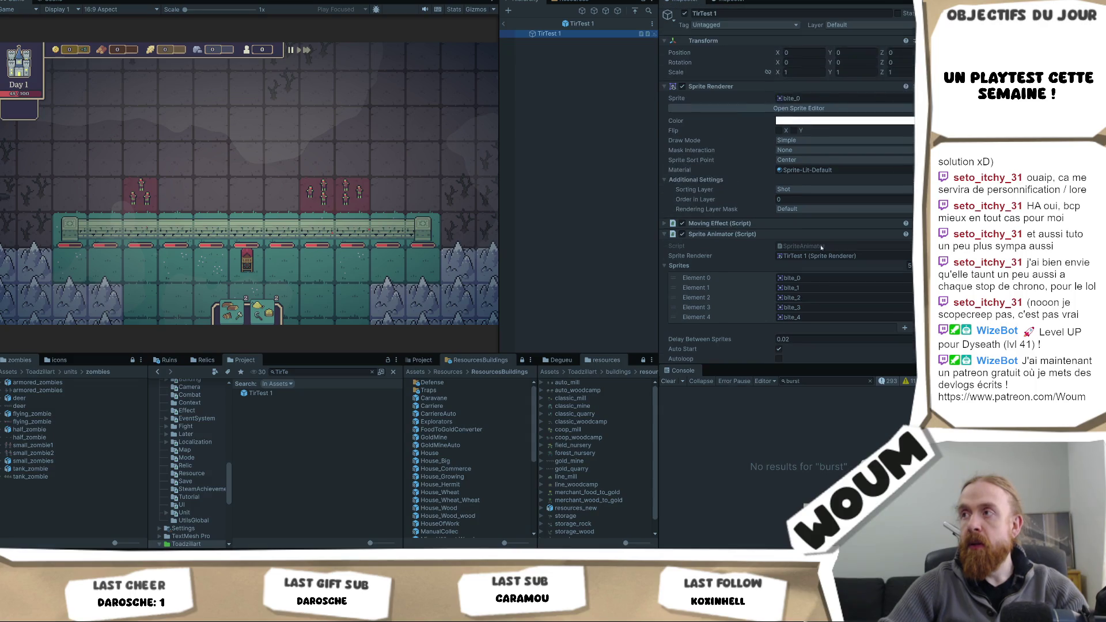
{"action": "scroll", "coordinate": [820, 243], "scroll_direction": "down", "scroll_amount": 9}
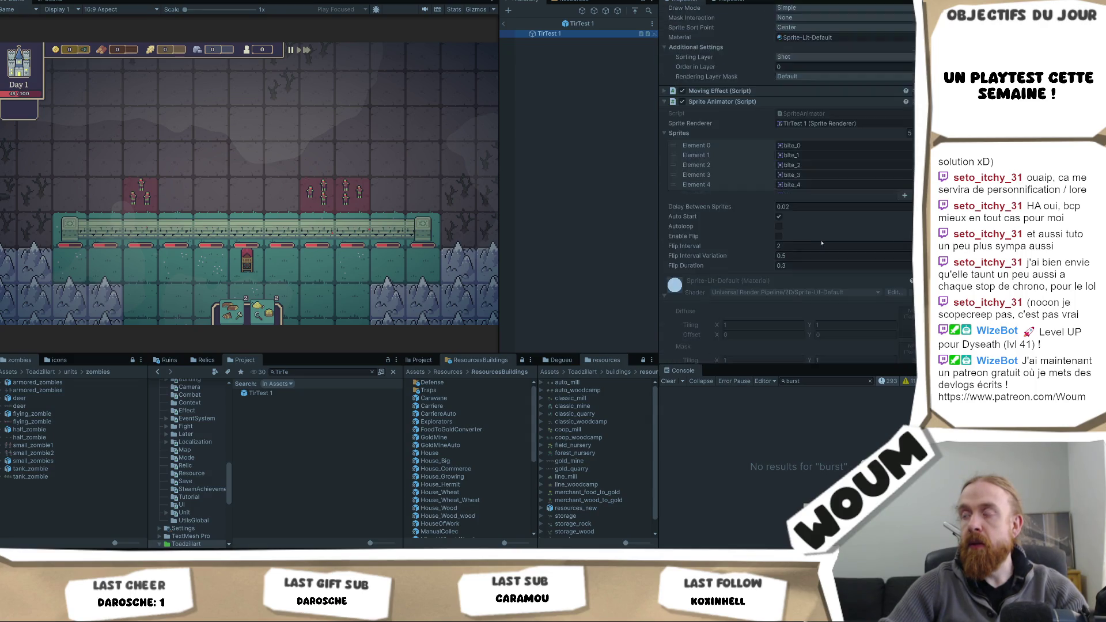
{"action": "scroll", "coordinate": [821, 243], "scroll_direction": "up", "scroll_amount": 9}
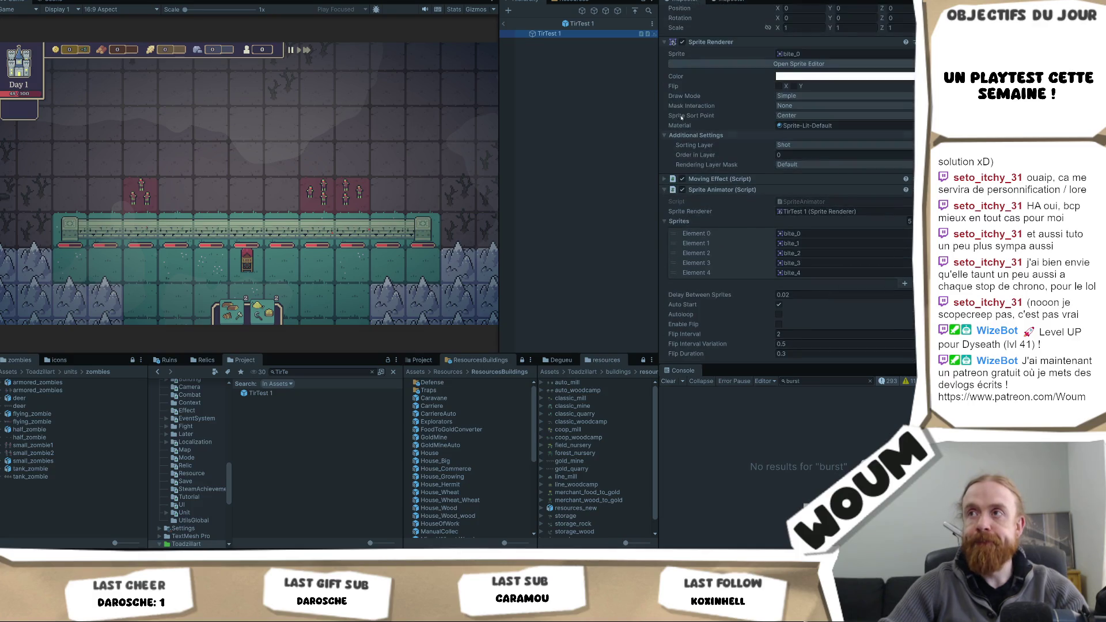
{"action": "left_click", "coordinate": [720, 223]}
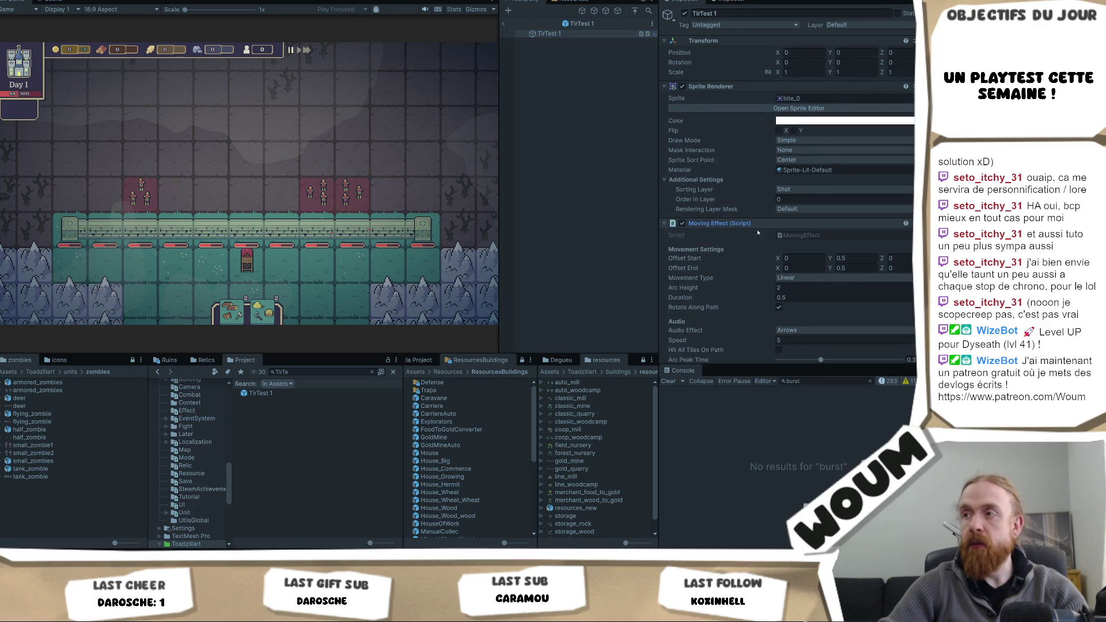
{"action": "scroll", "coordinate": [828, 246], "scroll_direction": "down", "scroll_amount": 2}
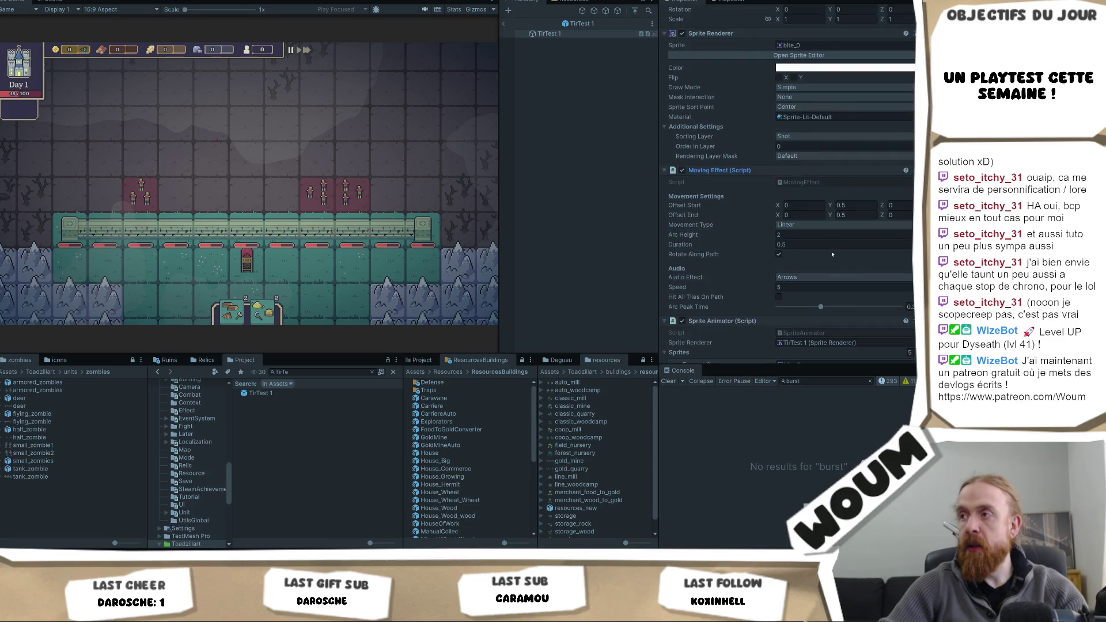
{"action": "left_click", "coordinate": [823, 244]}
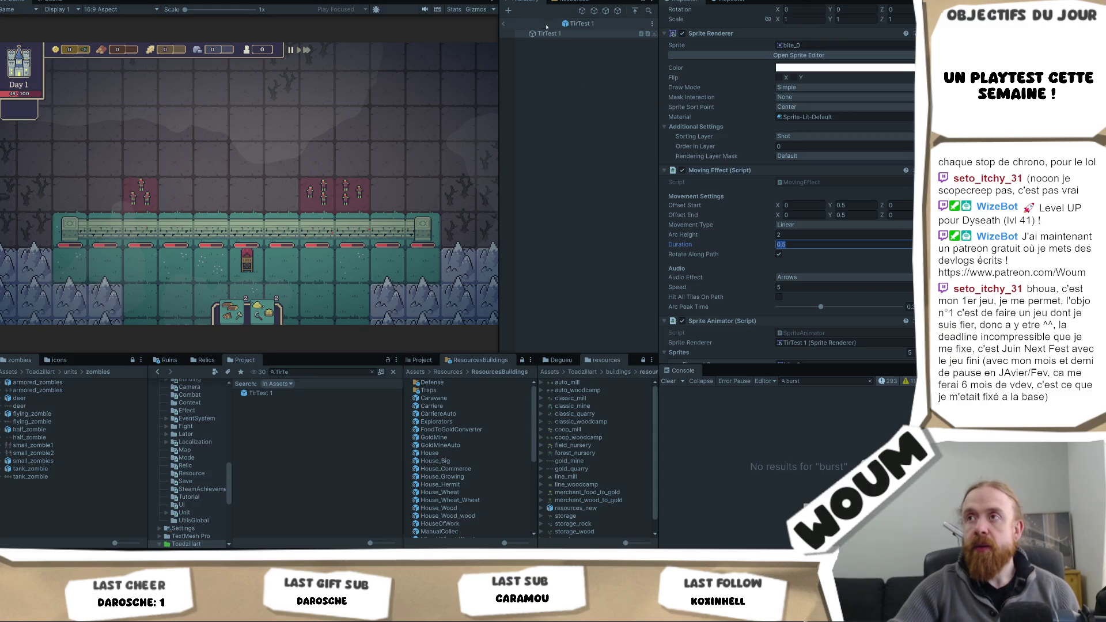
{"action": "left_click", "coordinate": [258, 393]}
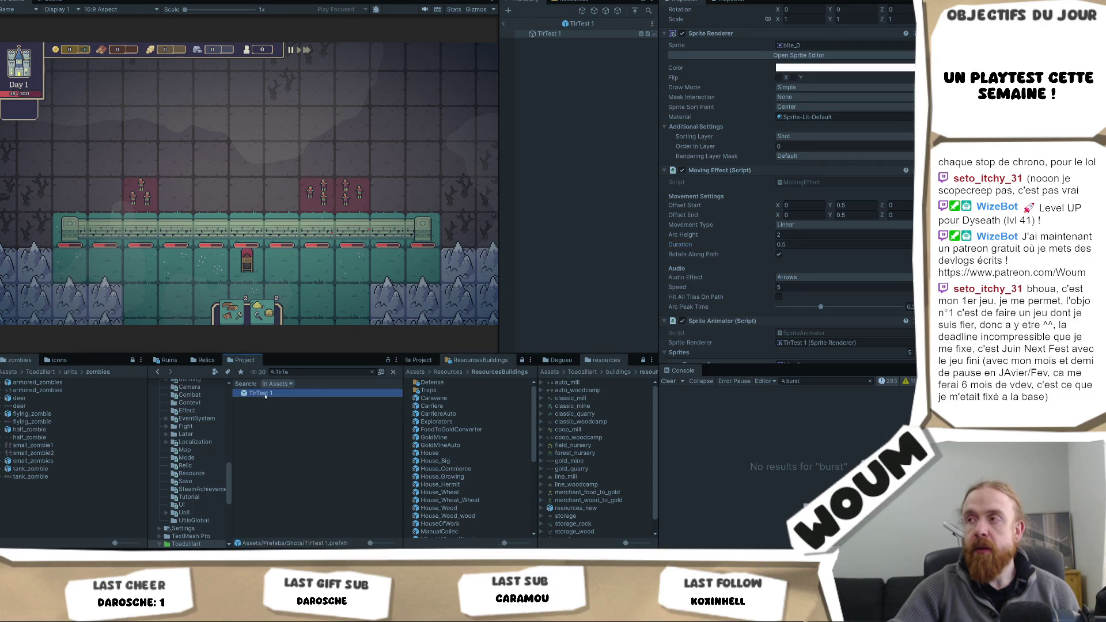
- Set Delay Between Sprites back to 0.1 and exit the prefab to the testmap scene
{"action": "left_click", "coordinate": [539, 34]}
{"action": "scroll", "coordinate": [872, 221], "scroll_direction": "down", "scroll_amount": 5}
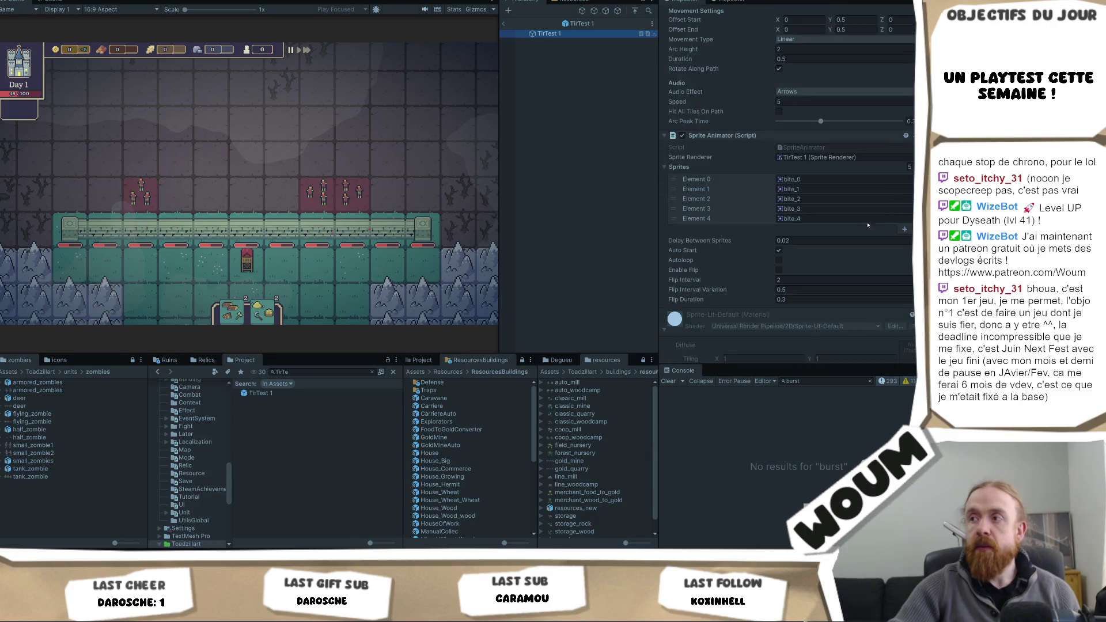
{"action": "scroll", "coordinate": [766, 288], "scroll_direction": "down", "scroll_amount": 2}
{"action": "left_click", "coordinate": [802, 213]}
{"action": "type", "text": "0.1"}
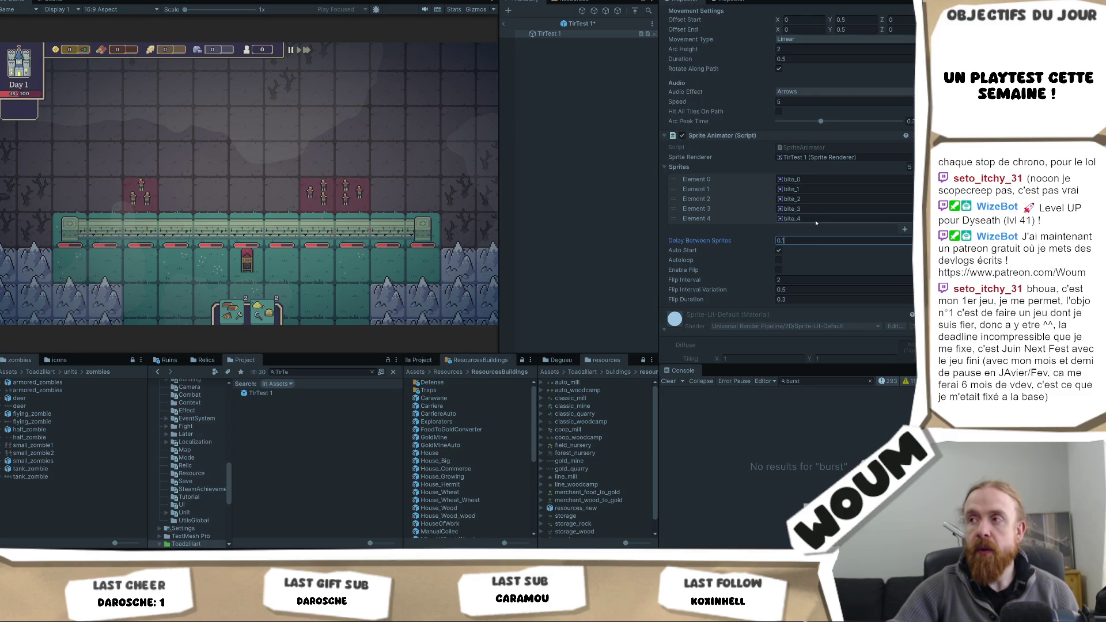
{"action": "left_click", "coordinate": [301, 276]}
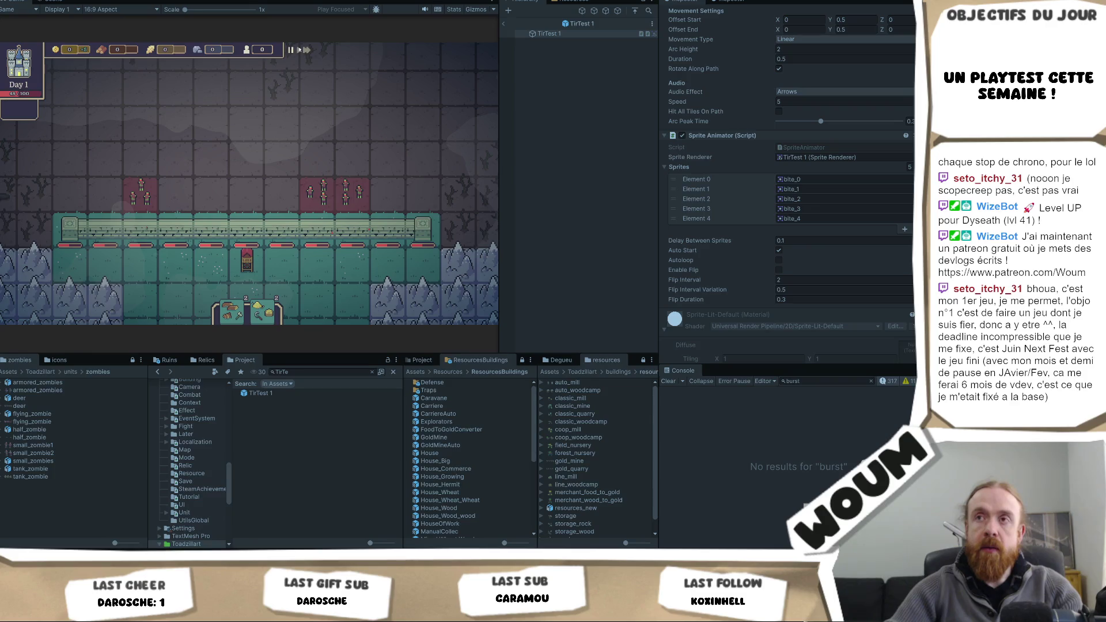
{"action": "left_click", "coordinate": [503, 24]}
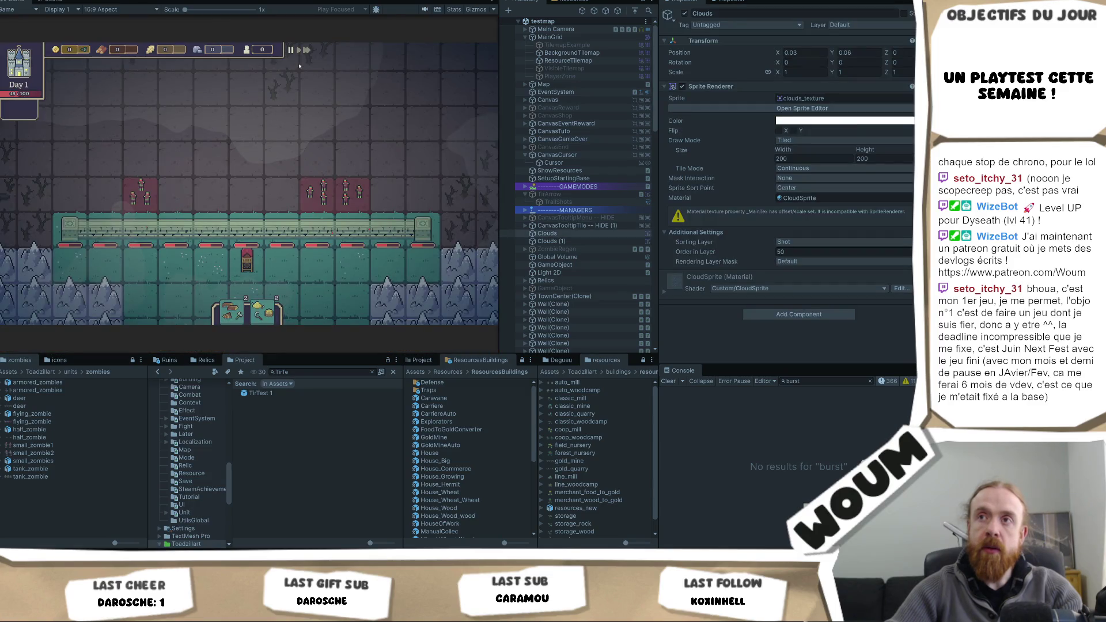
- Stop Play mode with Ctrl+P, restart the playtest from Day 1, and select the TirTest 1 prefab
{"action": "left_click", "coordinate": [46, 2]}
{"action": "left_click", "coordinate": [29, 2]}
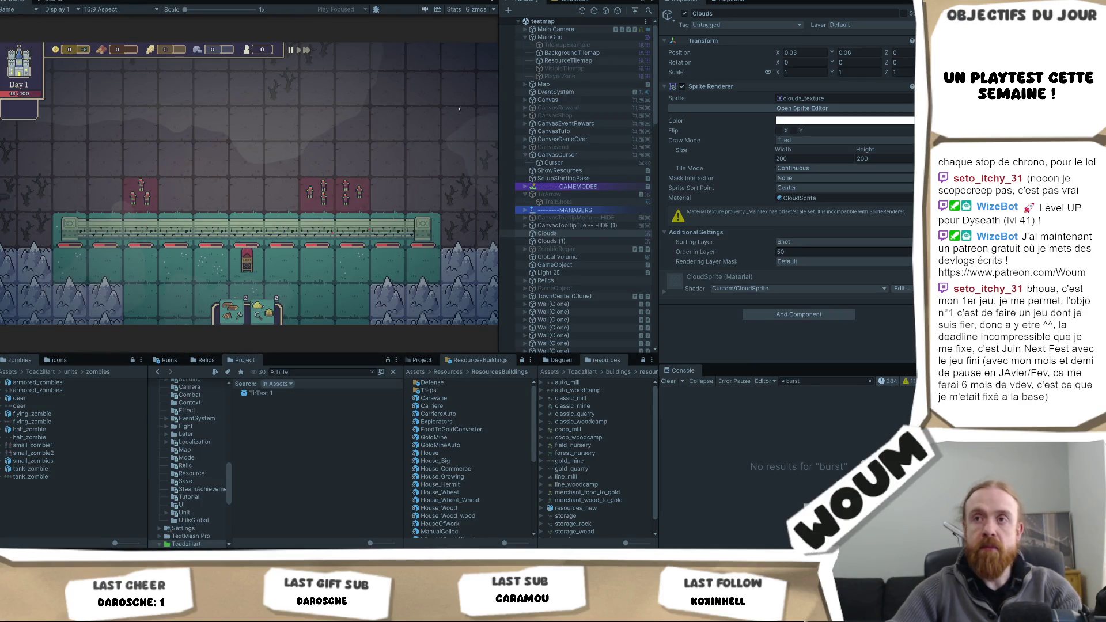
{"action": "key", "text": "ctrl+p"}
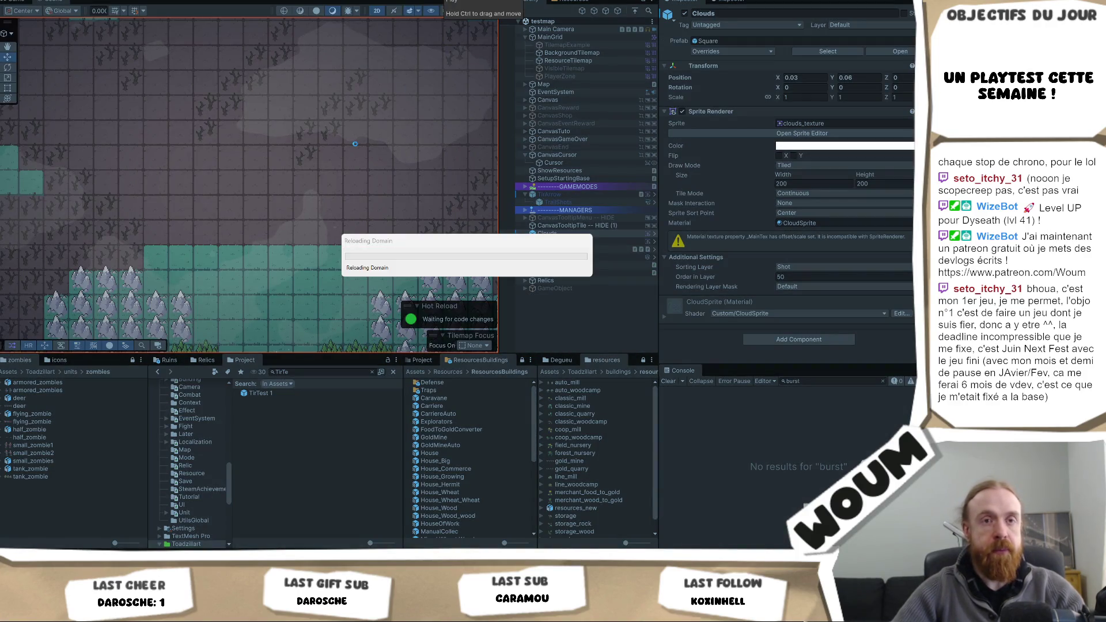
{"action": "key", "text": "ctrl+p"}
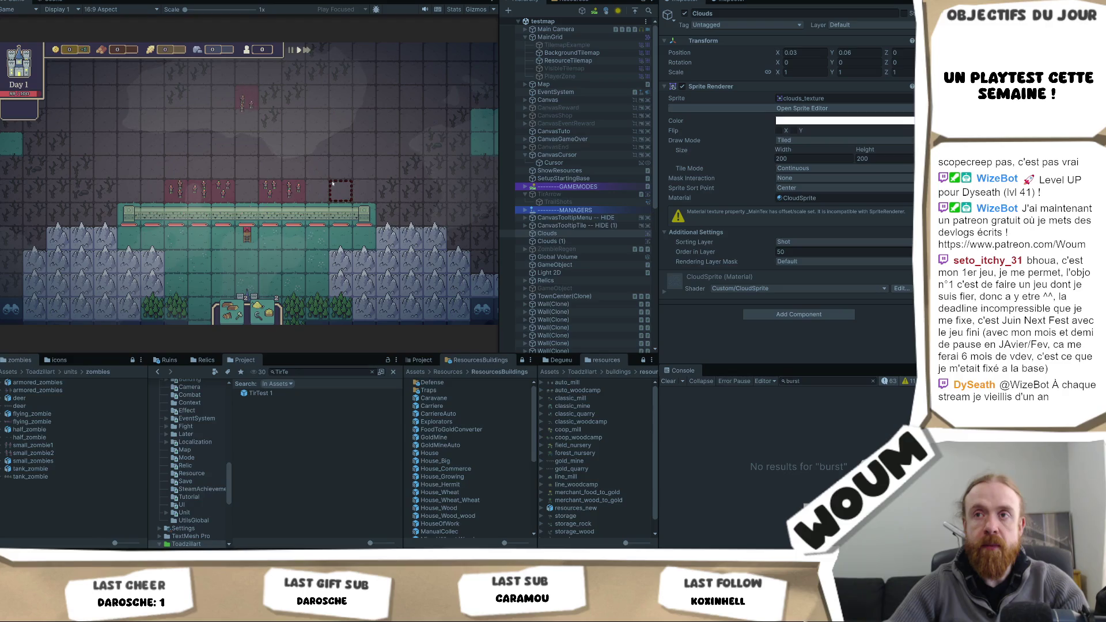
{"action": "scroll", "coordinate": [369, 124], "scroll_direction": "down", "scroll_amount": 1}
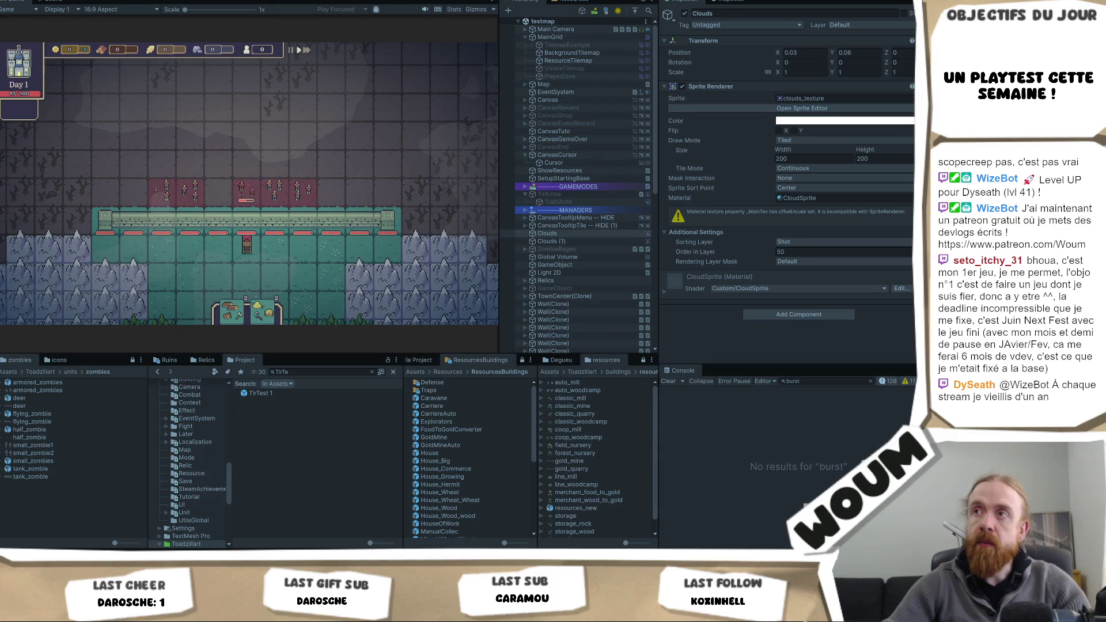
{"action": "left_click", "coordinate": [259, 394]}
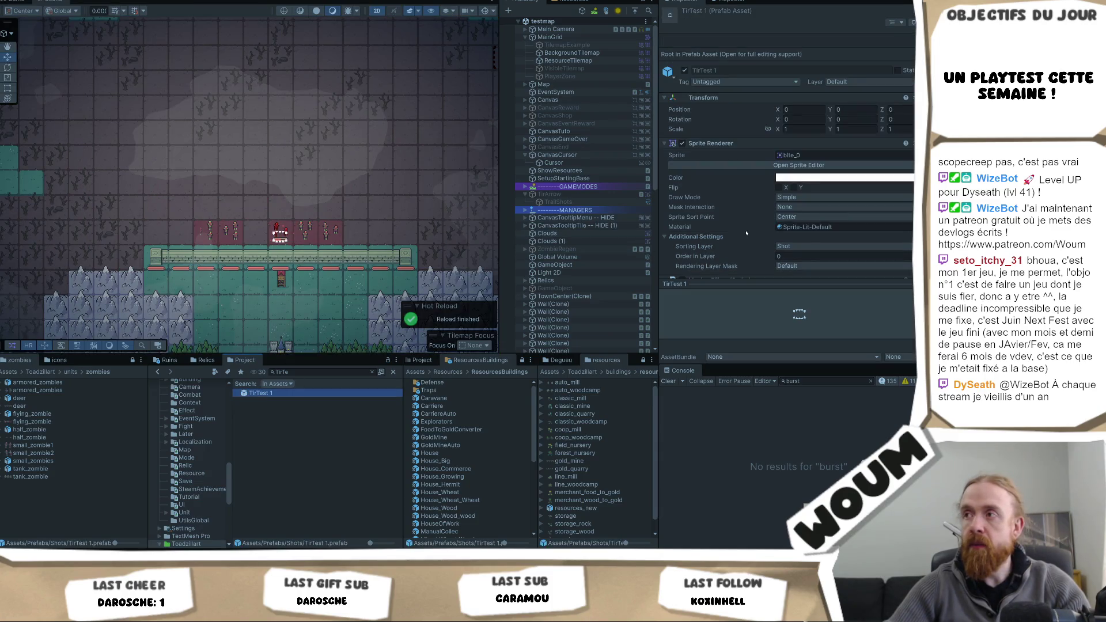
- Locate the bite_0 and bite_1 frames and preview the 265×51 bite.png sprite sheet
{"action": "scroll", "coordinate": [768, 213], "scroll_direction": "down", "scroll_amount": 3}
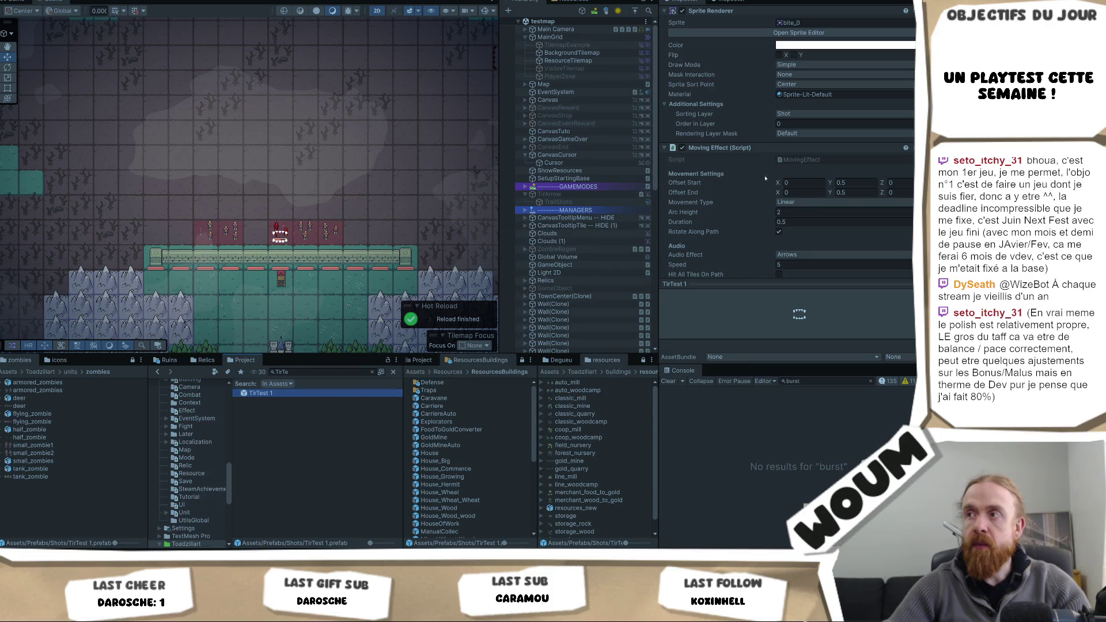
{"action": "scroll", "coordinate": [762, 178], "scroll_direction": "down", "scroll_amount": 7}
{"action": "left_click", "coordinate": [806, 157]}
{"action": "left_click", "coordinate": [812, 168]}
{"action": "left_click", "coordinate": [276, 449]}
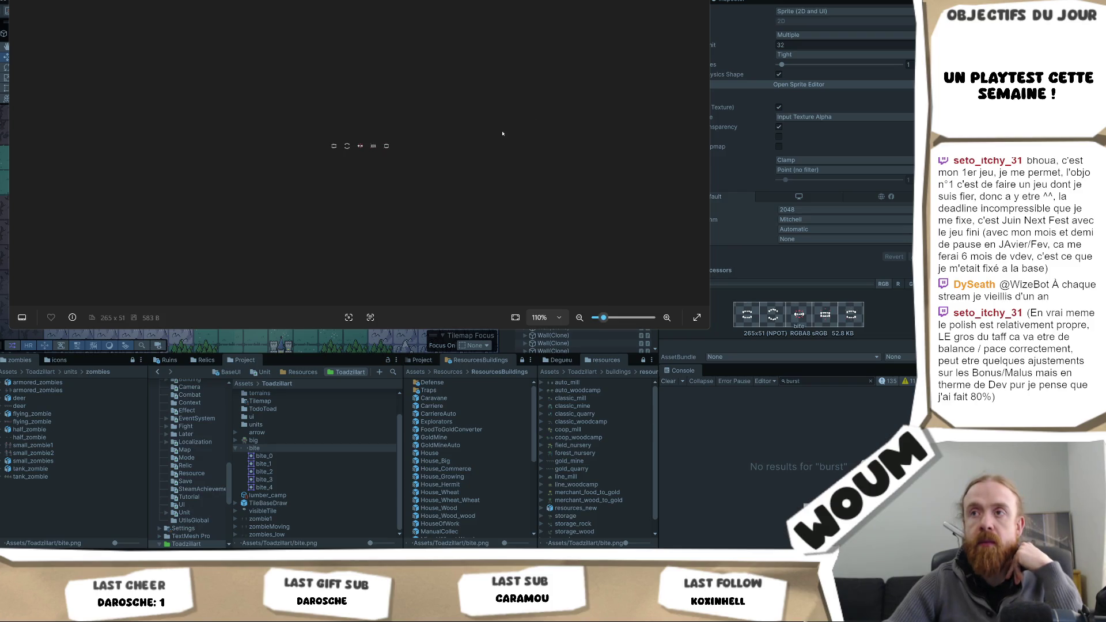
- Close the bite preview, search the Project for 'tirtest', and open TirTest 1 in Prefab Mode
{"action": "scroll", "coordinate": [495, 136], "scroll_direction": "up", "scroll_amount": 3}
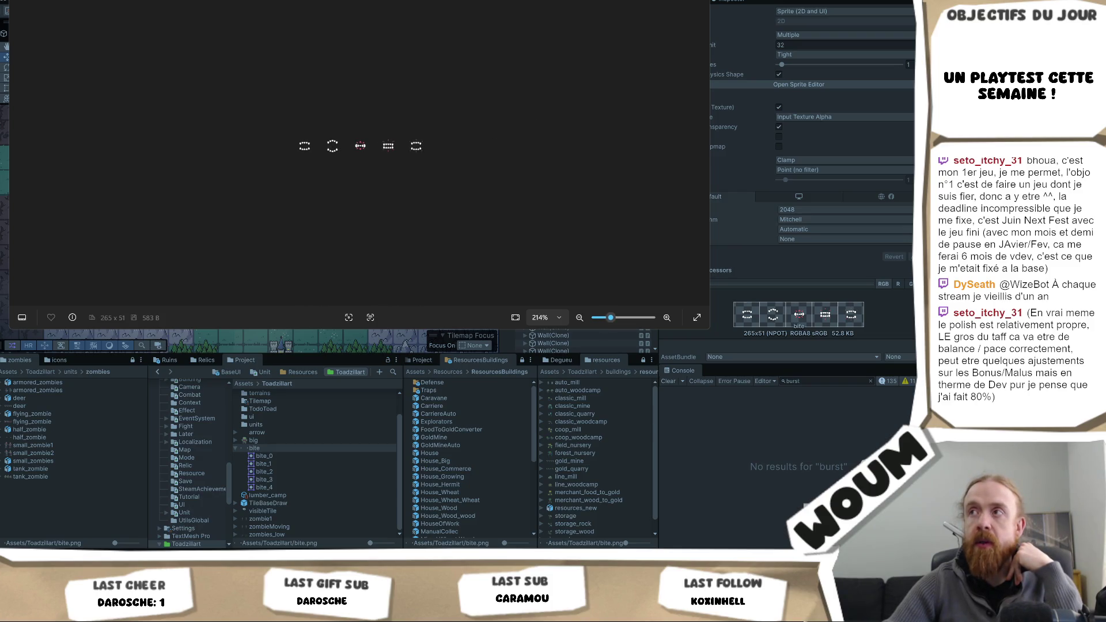
{"action": "key", "text": "Escape"}
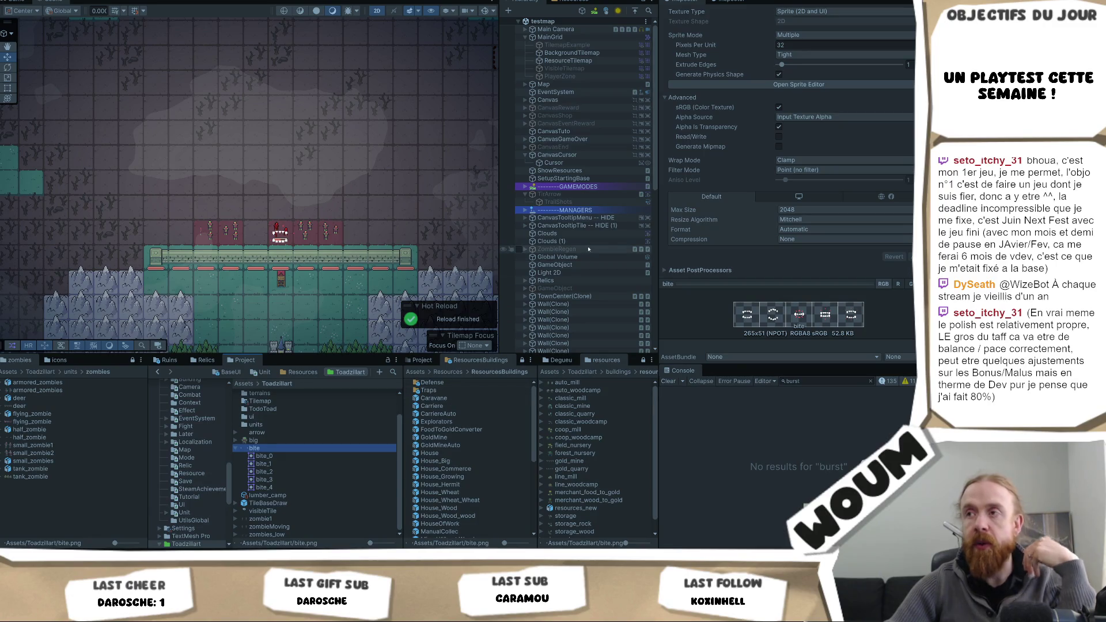
{"action": "left_click", "coordinate": [392, 371]}
{"action": "type", "text": "tirtest"}
{"action": "double_click", "coordinate": [258, 393]}
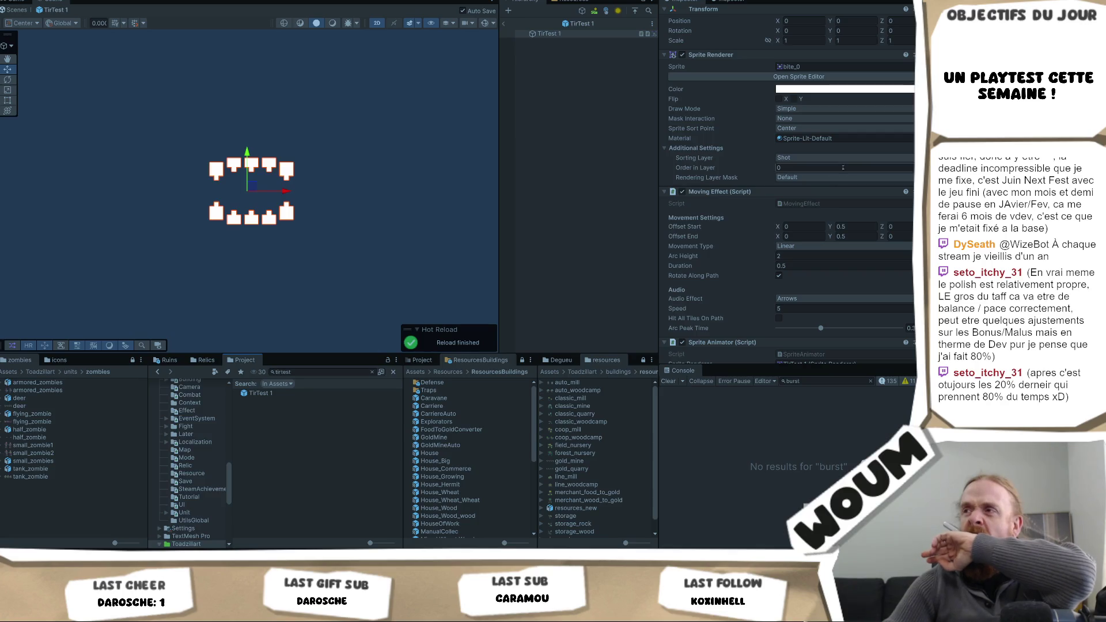
- Change the Moving Effect Duration from 0.5 to 2 and exit Prefab Mode to testmap
{"action": "scroll", "coordinate": [818, 227], "scroll_direction": "down", "scroll_amount": 3}
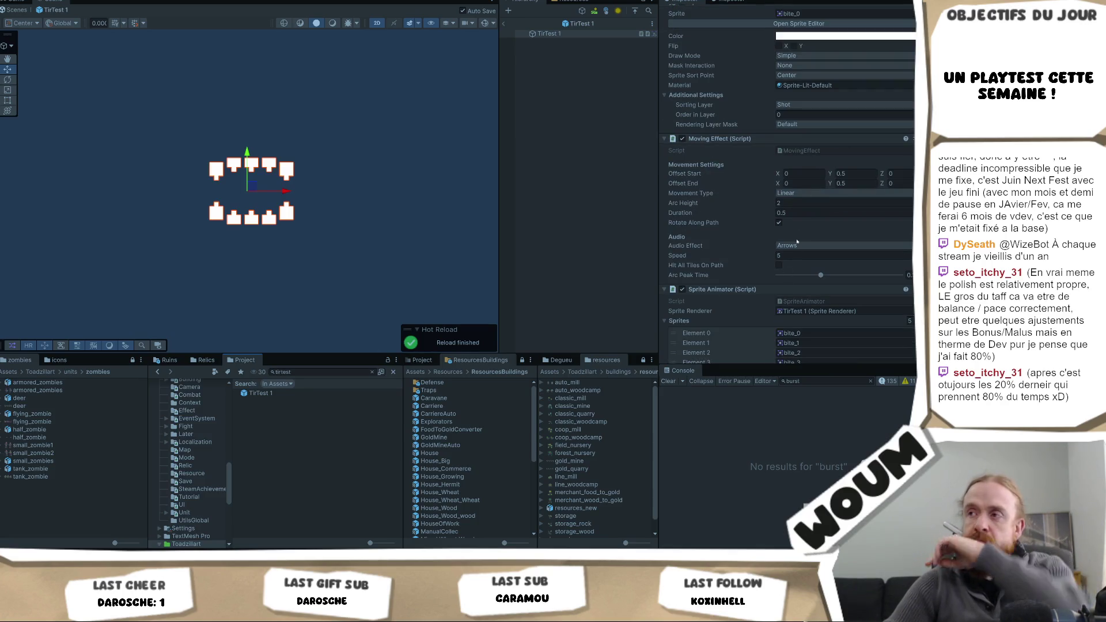
{"action": "scroll", "coordinate": [854, 225], "scroll_direction": "down", "scroll_amount": 6}
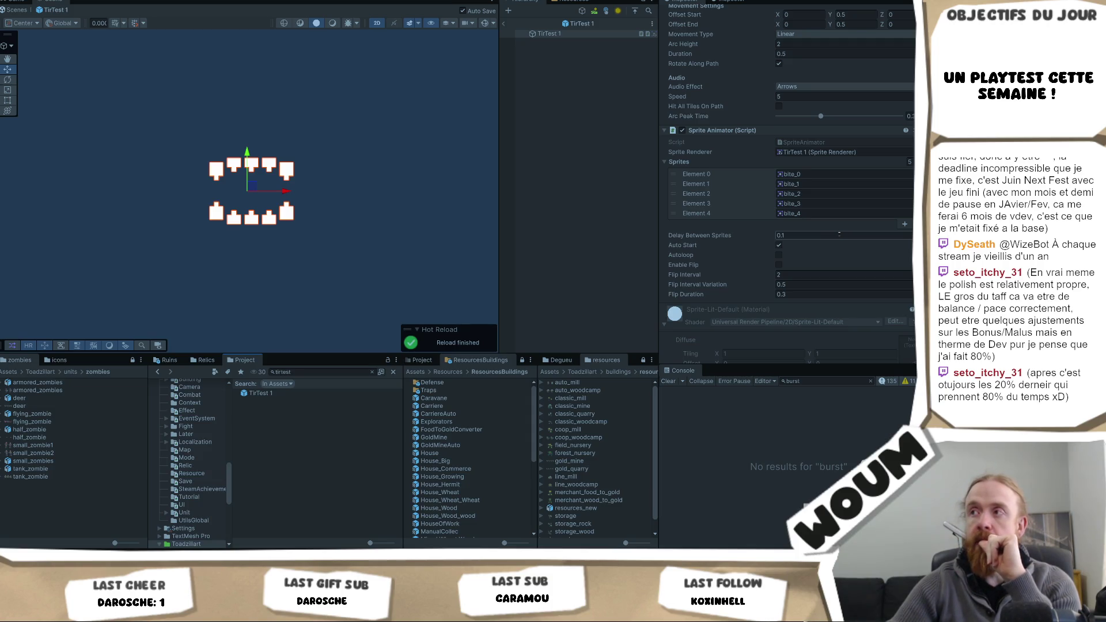
{"action": "scroll", "coordinate": [839, 235], "scroll_direction": "up", "scroll_amount": 2}
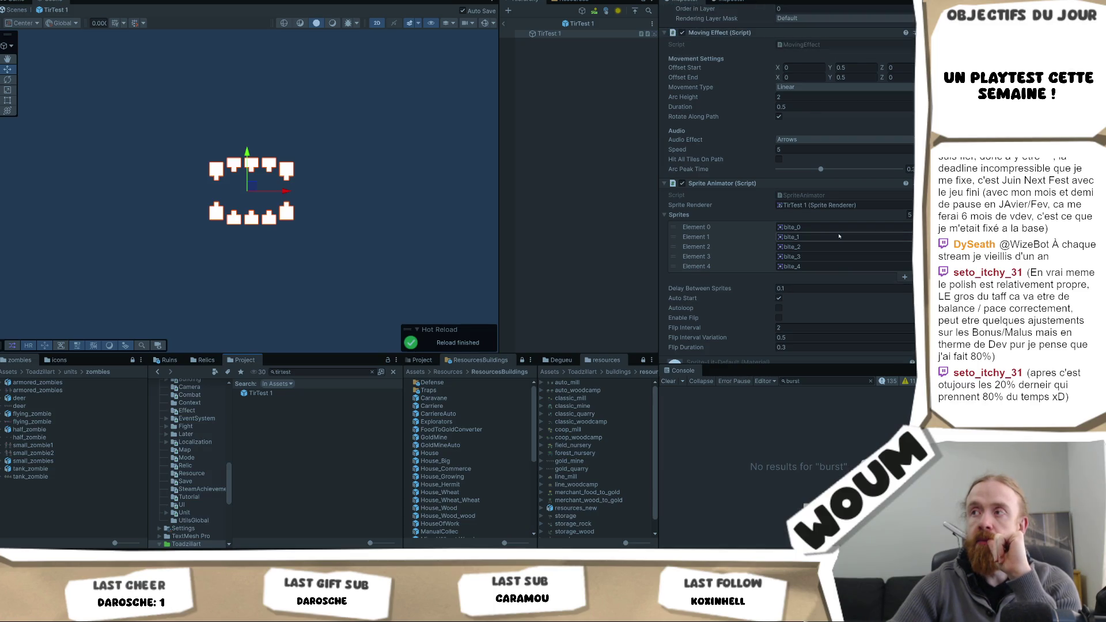
{"action": "left_click", "coordinate": [809, 105]}
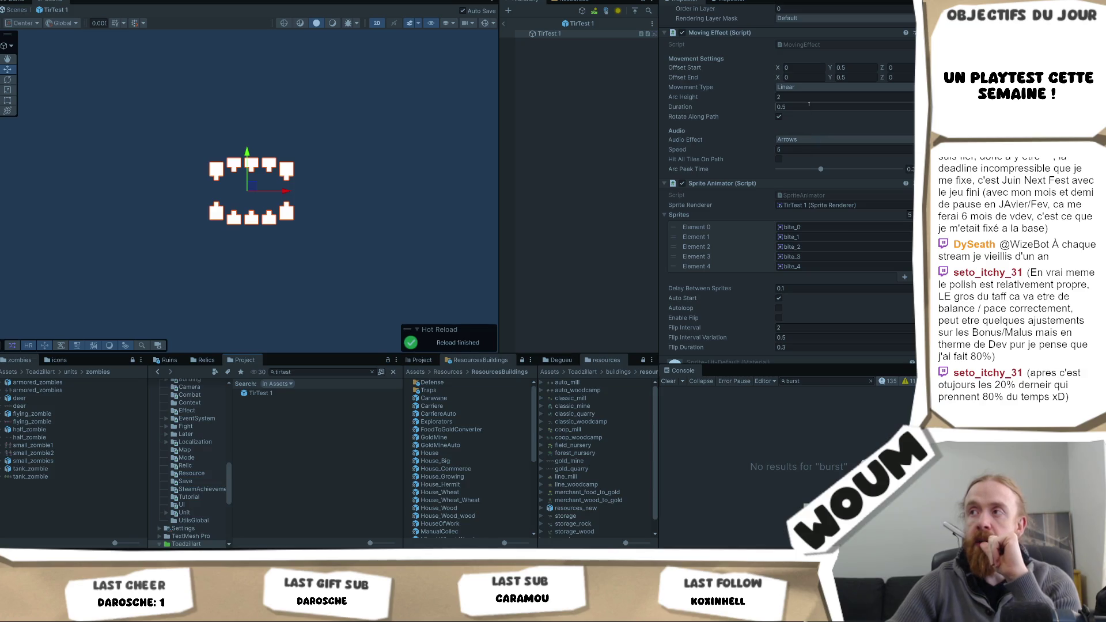
{"action": "type", "text": "2"}
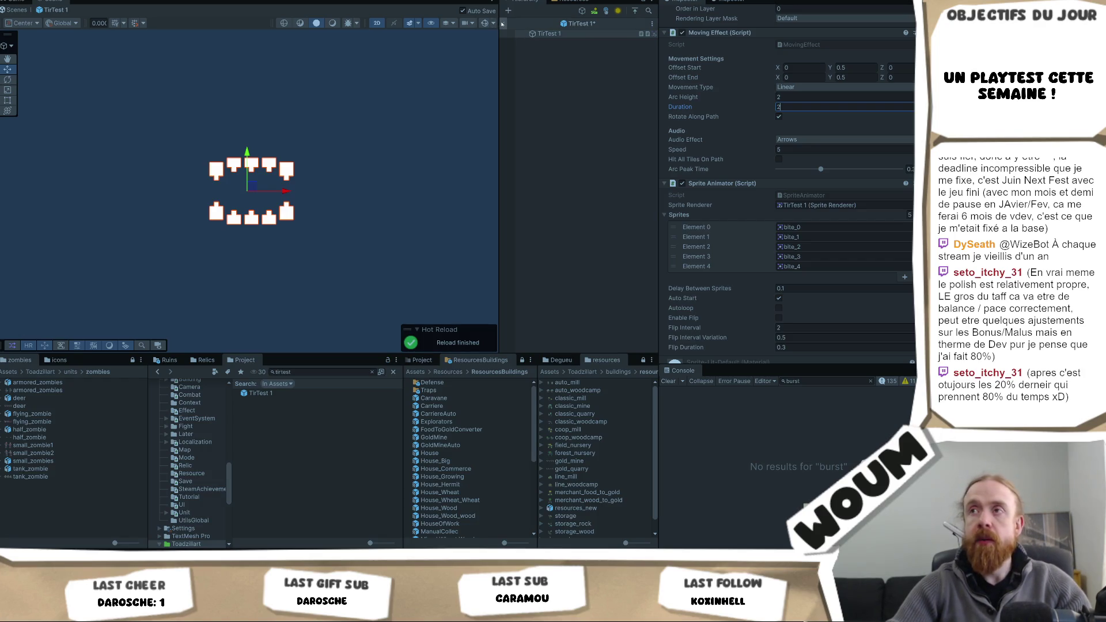
{"action": "left_click", "coordinate": [505, 24]}
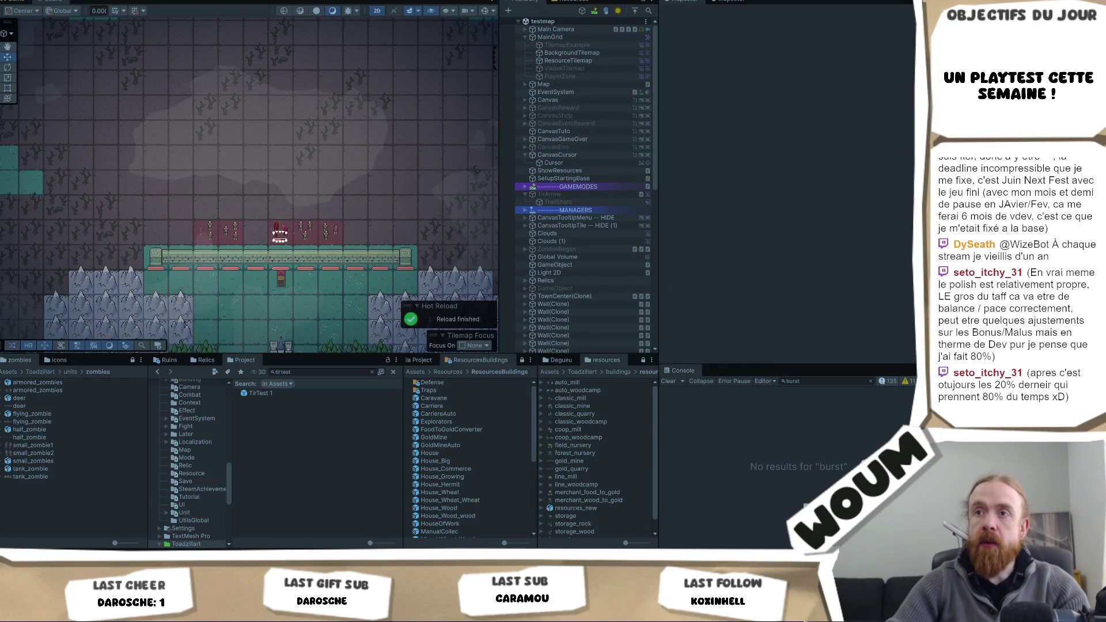
- Playtest the bite, then set Moving Effect Speed to 1 and play again
{"action": "key", "text": "ctrl+p"}
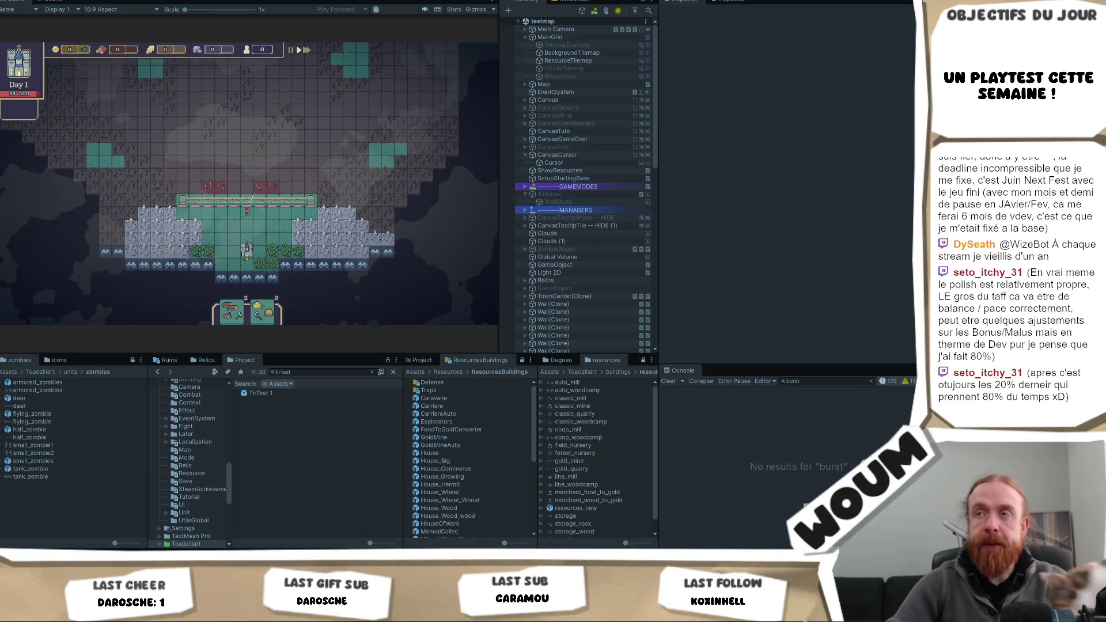
{"action": "key", "text": "ctrl+p"}
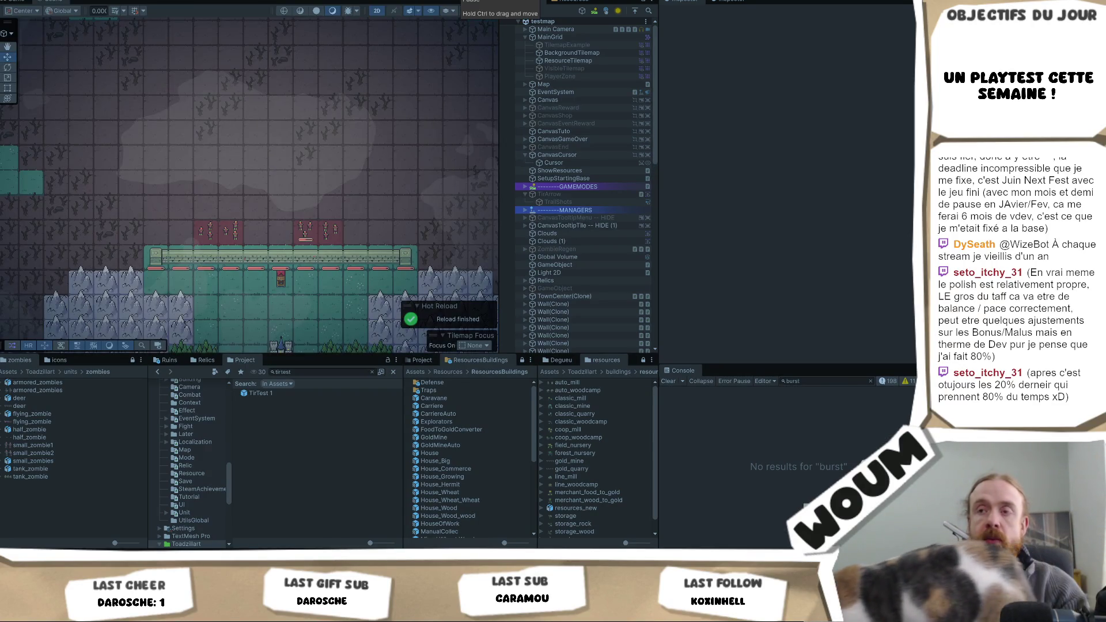
{"action": "left_click", "coordinate": [267, 394]}
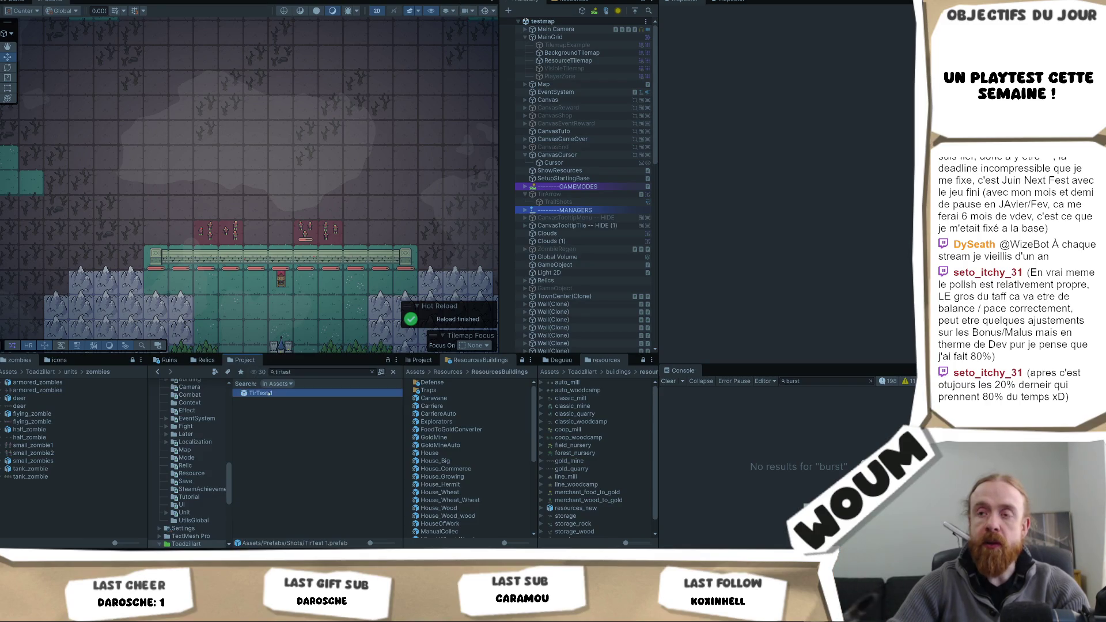
{"action": "scroll", "coordinate": [841, 190], "scroll_direction": "down", "scroll_amount": 5}
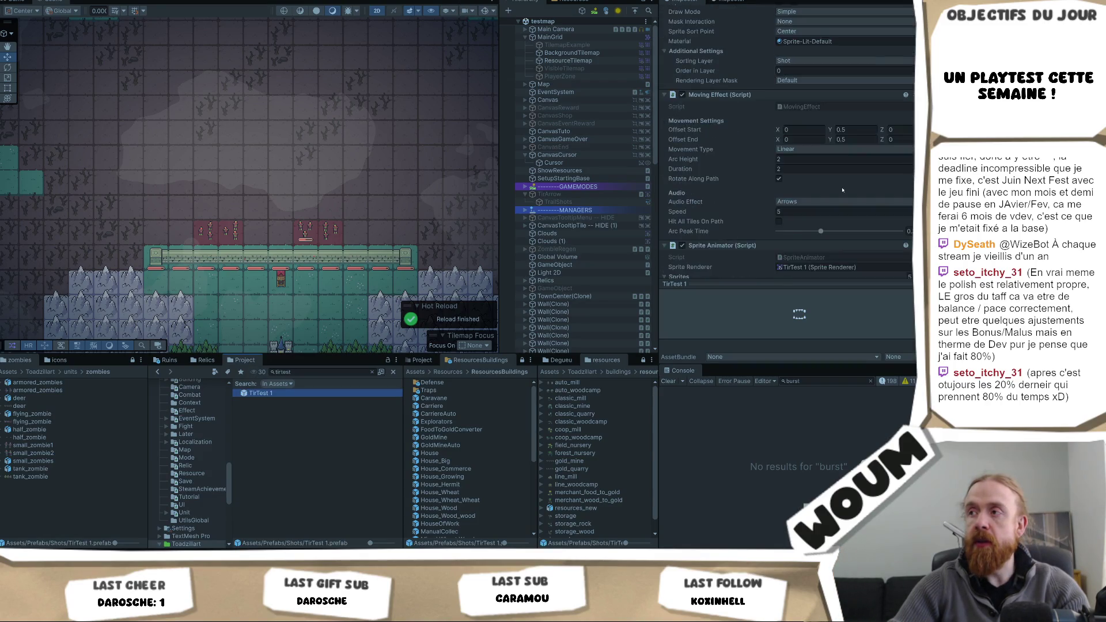
{"action": "scroll", "coordinate": [842, 190], "scroll_direction": "down", "scroll_amount": 3}
{"action": "left_click", "coordinate": [812, 133]}
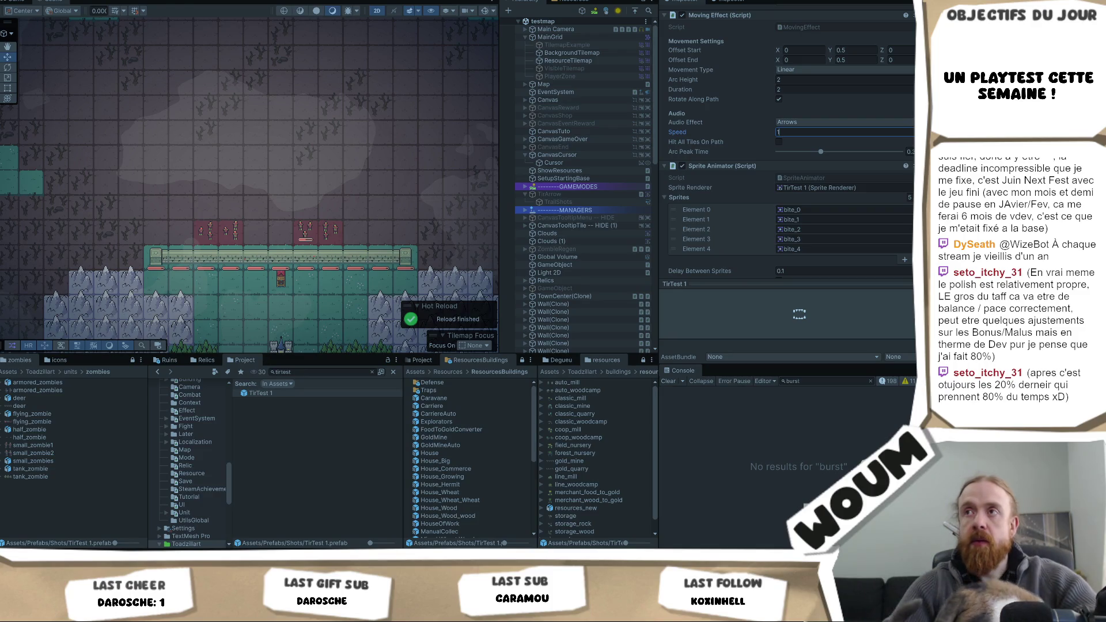
{"action": "key", "text": "ctrl+p"}
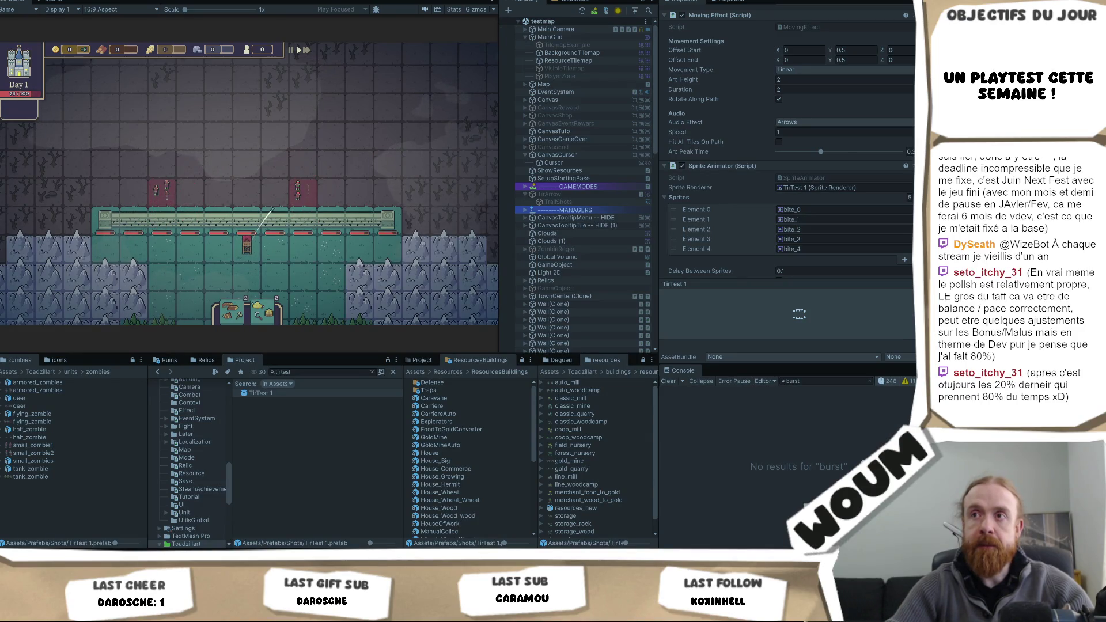
- Raise Speed to 1.5 and set Duration to 1, playtesting after each change
{"action": "key", "text": "ctrl+p"}
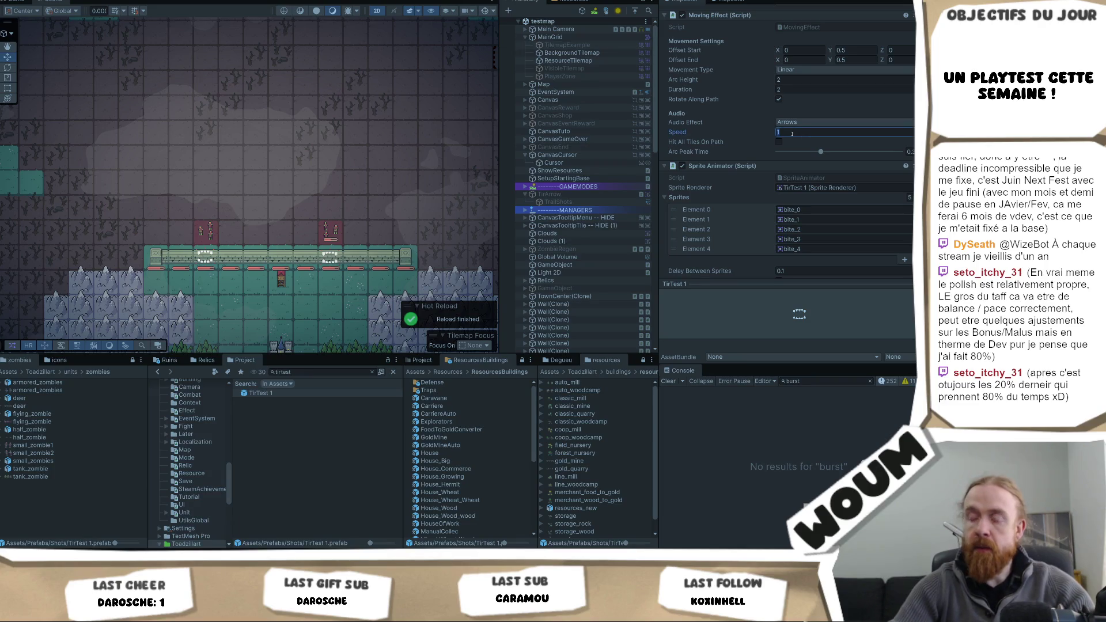
{"action": "key", "text": "BackSpace"}
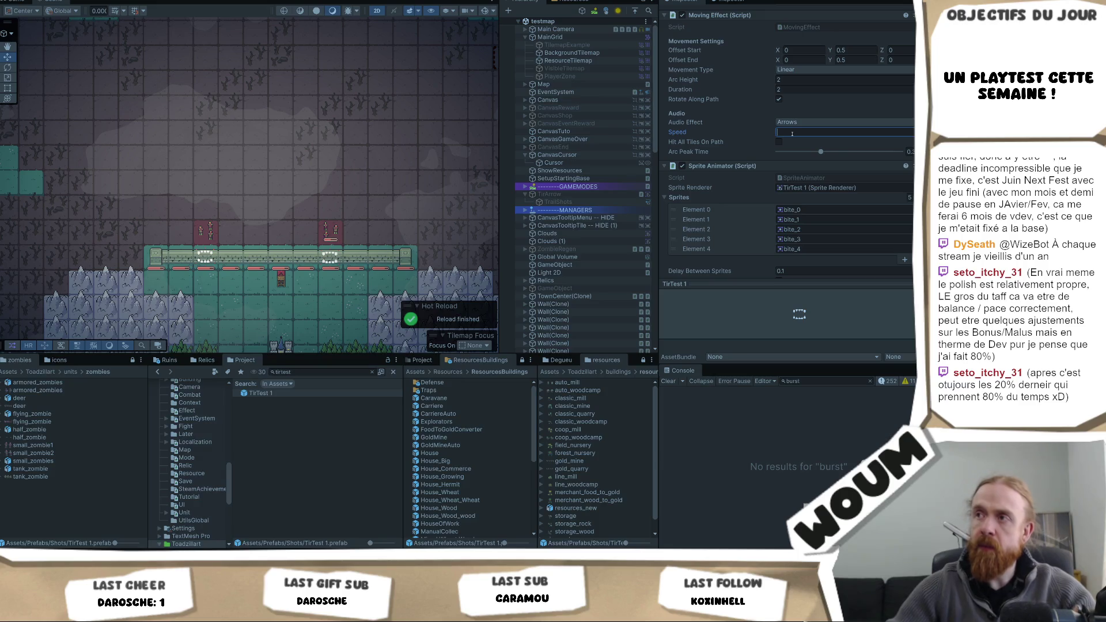
{"action": "type", "text": "1.5"}
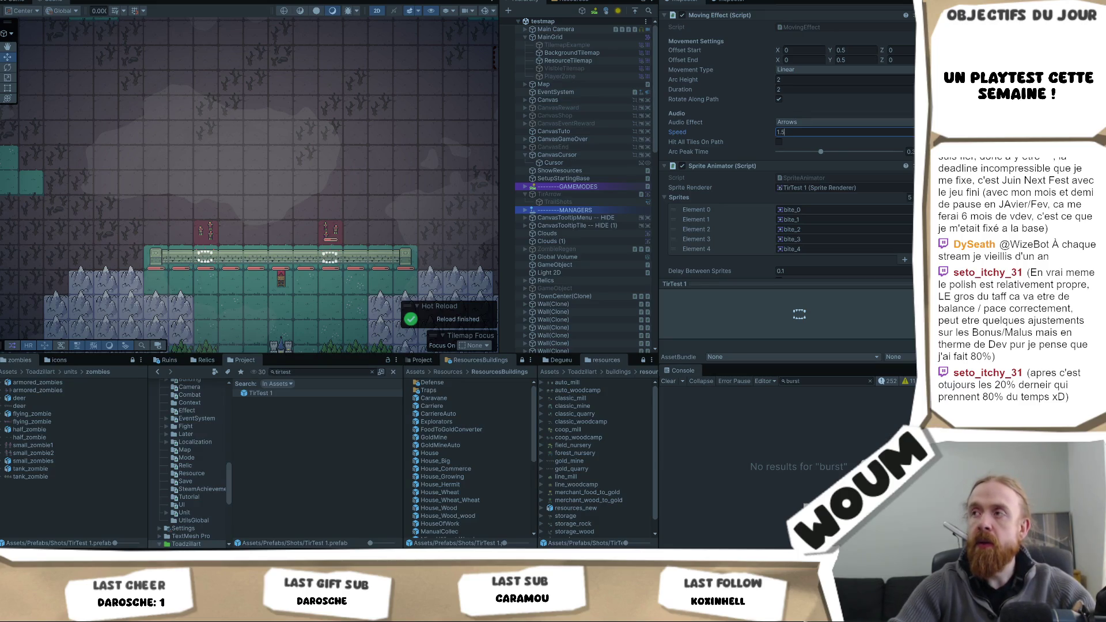
{"action": "key", "text": "Return"}
{"action": "key", "text": "ctrl+p"}
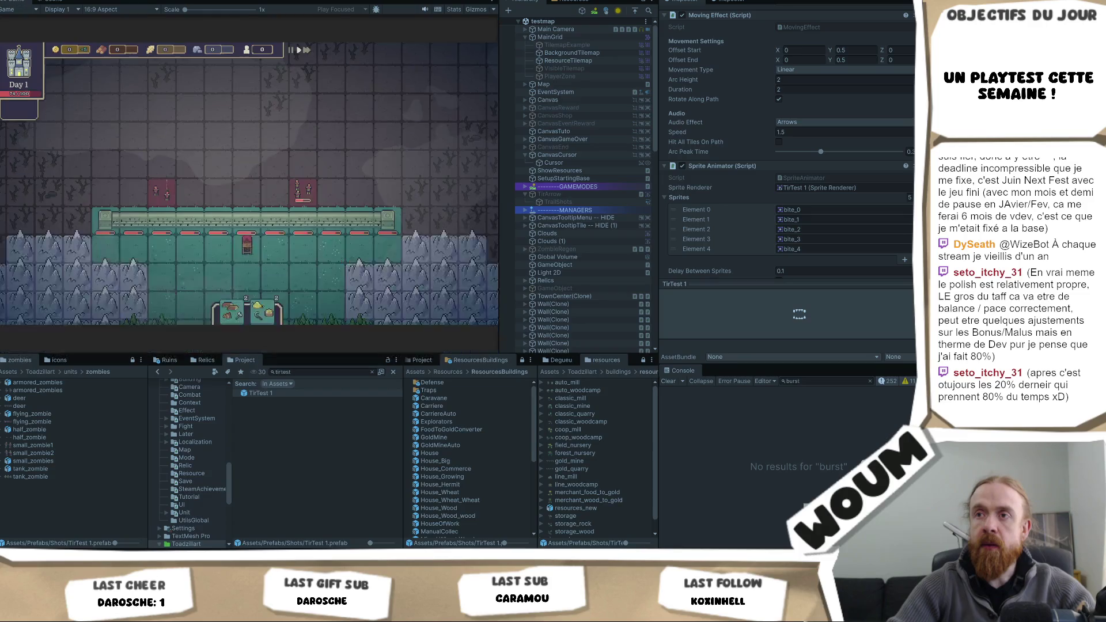
{"action": "key", "text": "ctrl+p"}
{"action": "left_click", "coordinate": [795, 89]}
{"action": "type", "text": "1"}
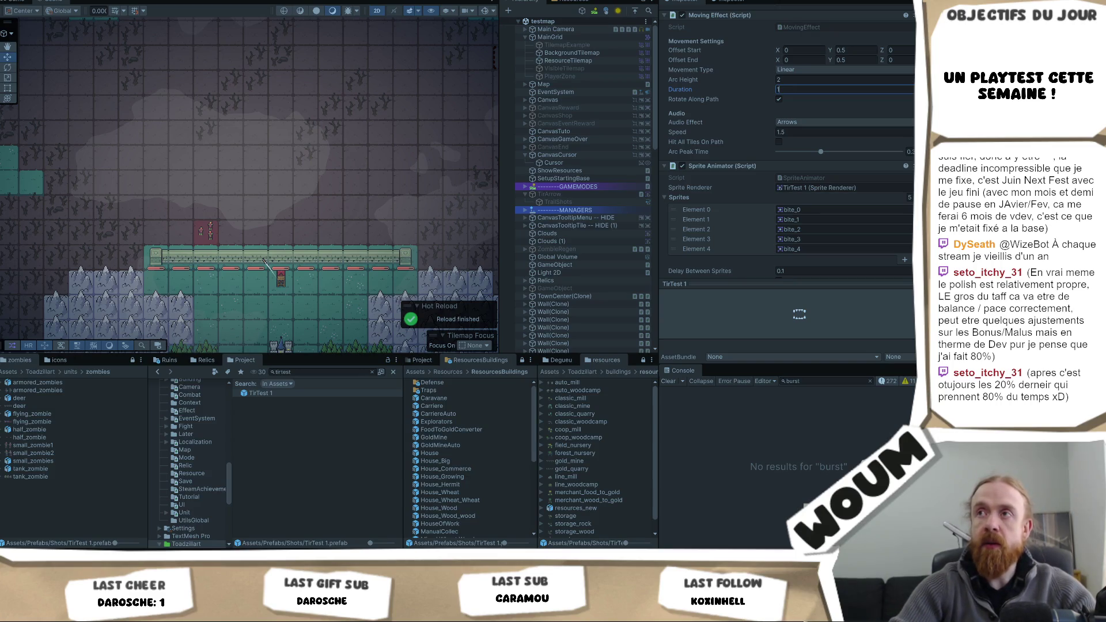
{"action": "key", "text": "Return"}
{"action": "key", "text": "ctrl+p"}
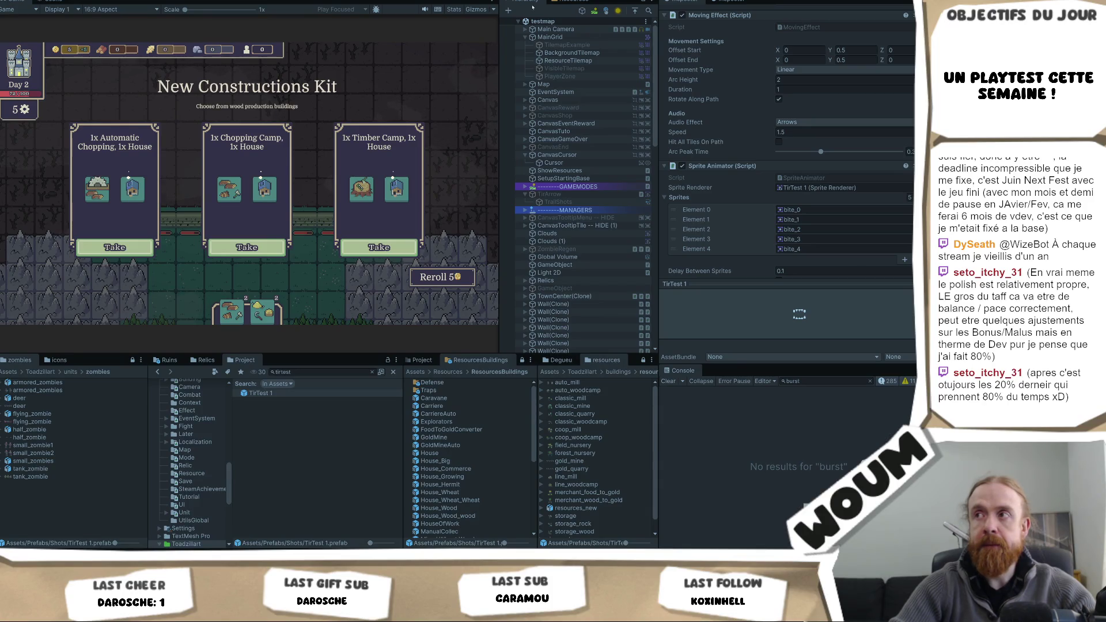
- Set Duration to 0.6 during play and take the Chopping Camp and House kit
{"action": "left_click", "coordinate": [800, 90]}
{"action": "type", "text": "0.6"}
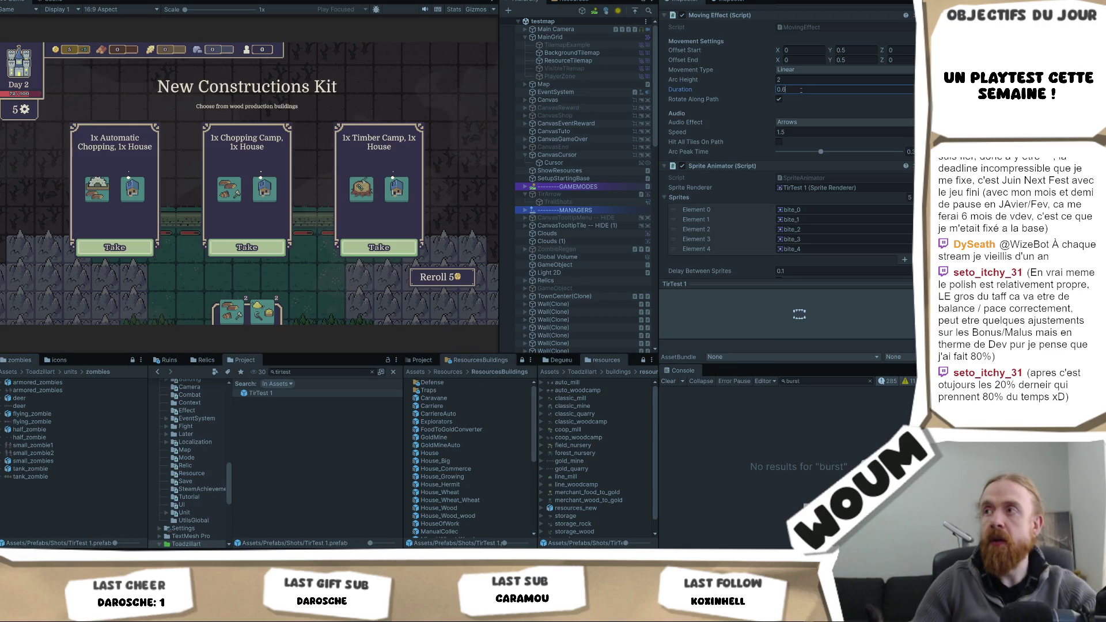
{"action": "left_click", "coordinate": [229, 252]}
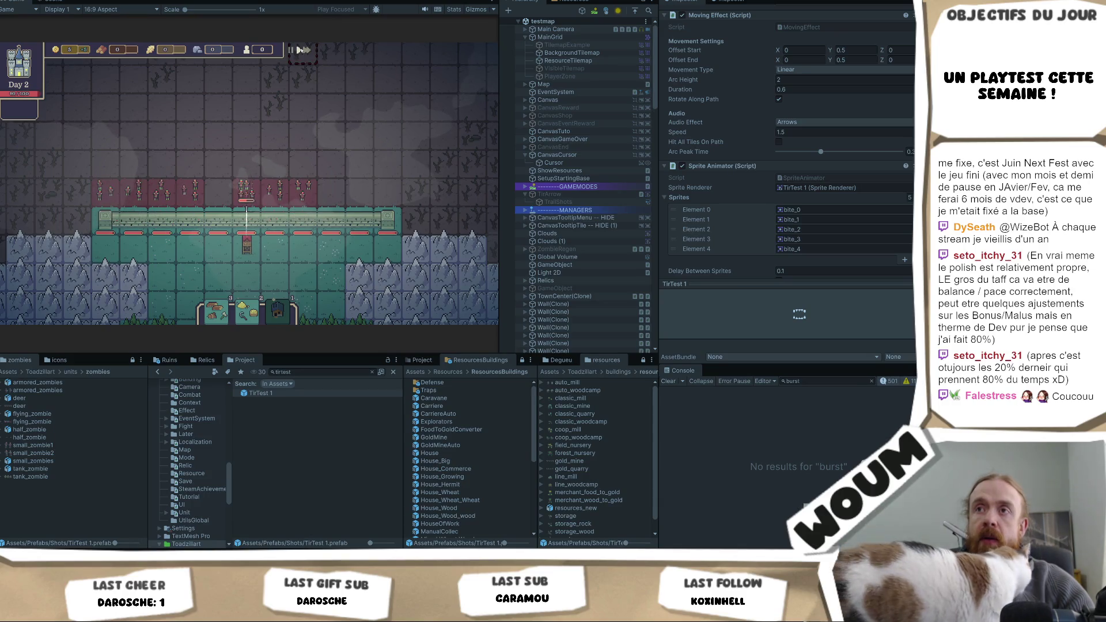
- Change the Moving Effect Duration to 0.1 while the game keeps running
{"action": "key", "text": "ctrl+1"}
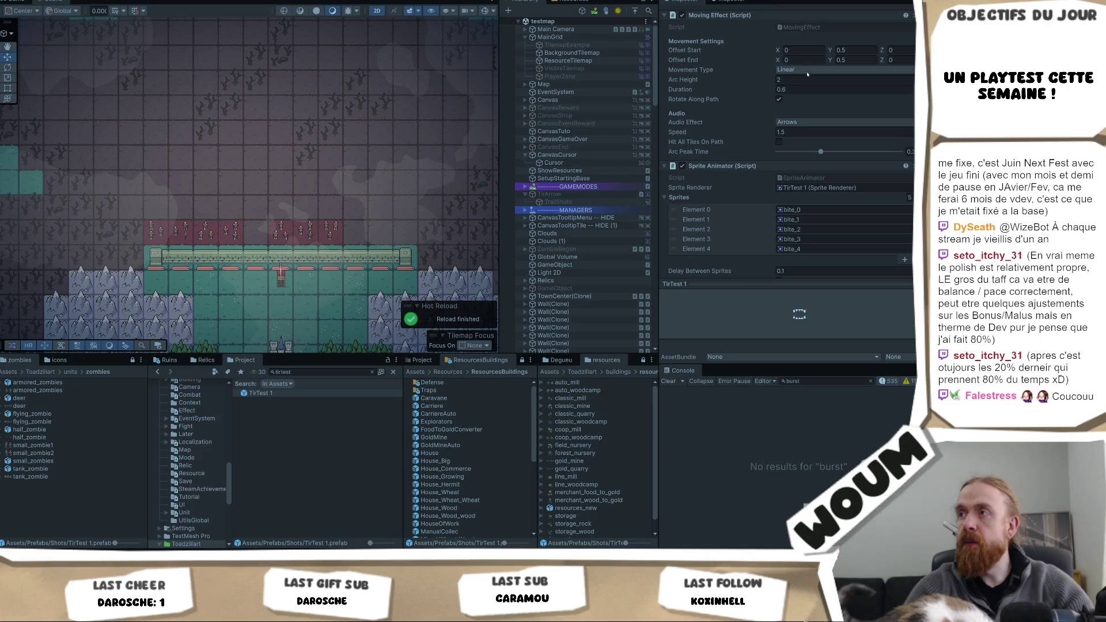
{"action": "left_click", "coordinate": [806, 90]}
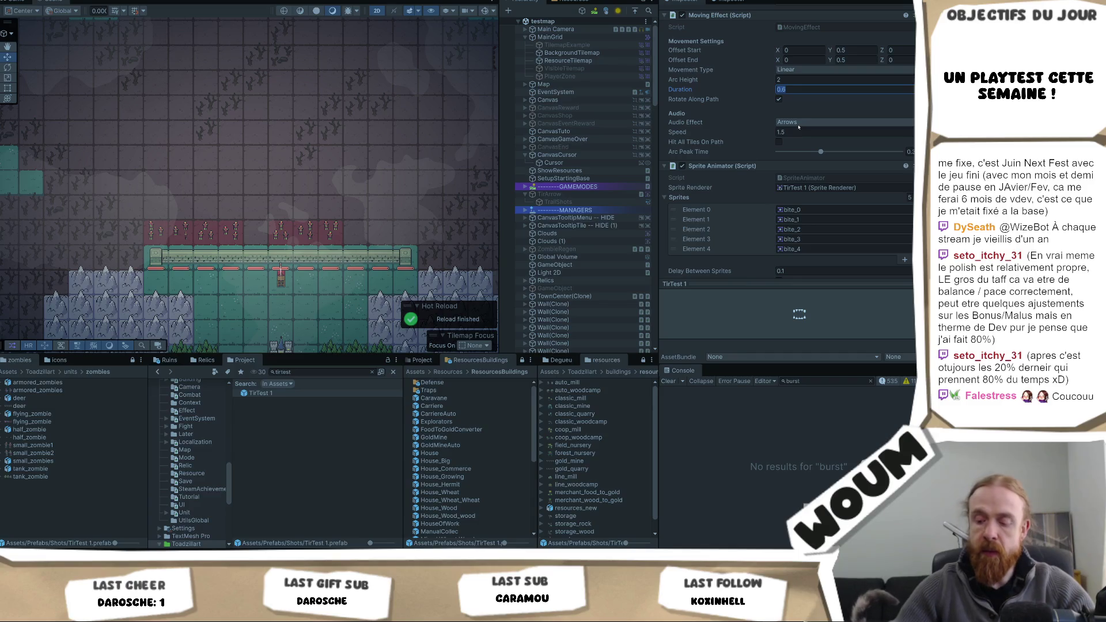
{"action": "type", "text": "0.1"}
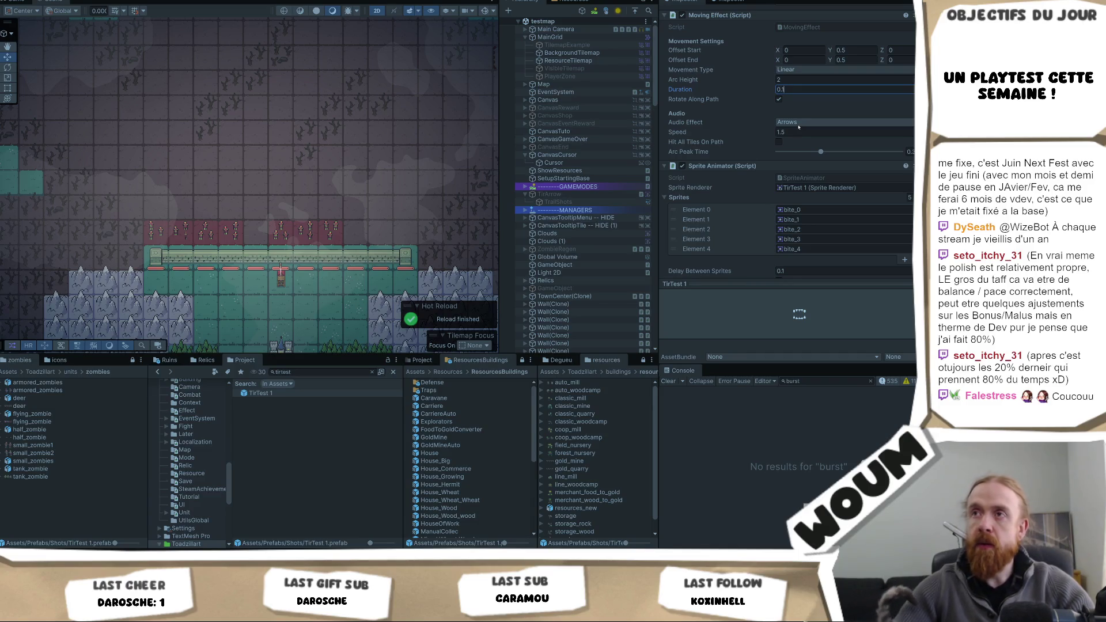
{"action": "key", "text": "ctrl+s"}
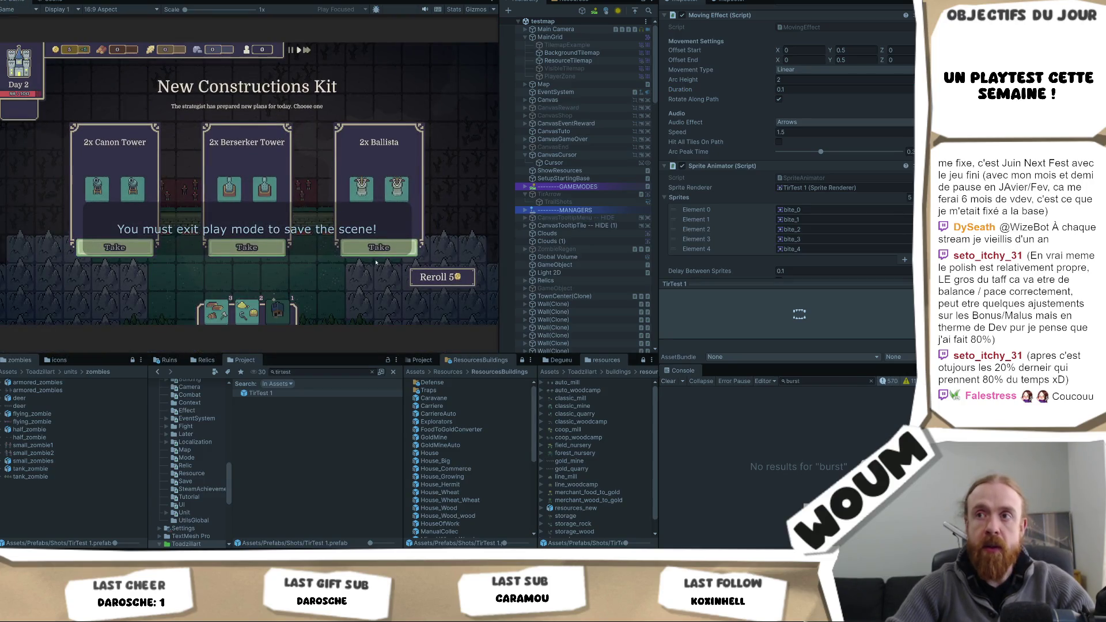
- Take the 2x Ballista kit, stop Play mode, and open the TirTest 1 prefab
{"action": "left_click", "coordinate": [379, 247]}
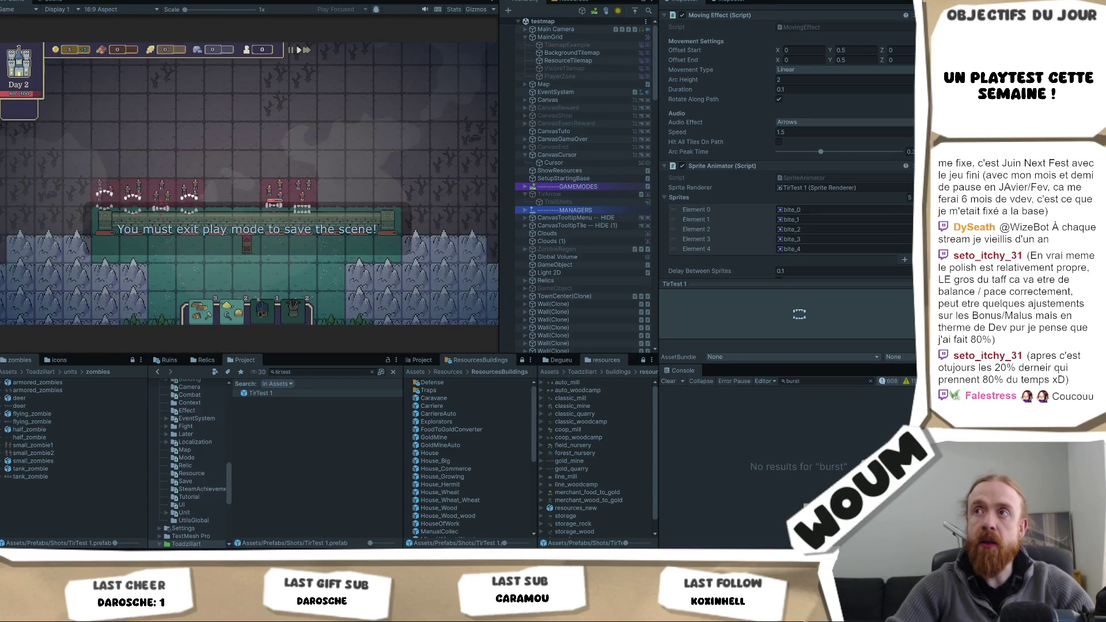
{"action": "key", "text": "ctrl+p"}
{"action": "key", "text": "ctrl+p"}
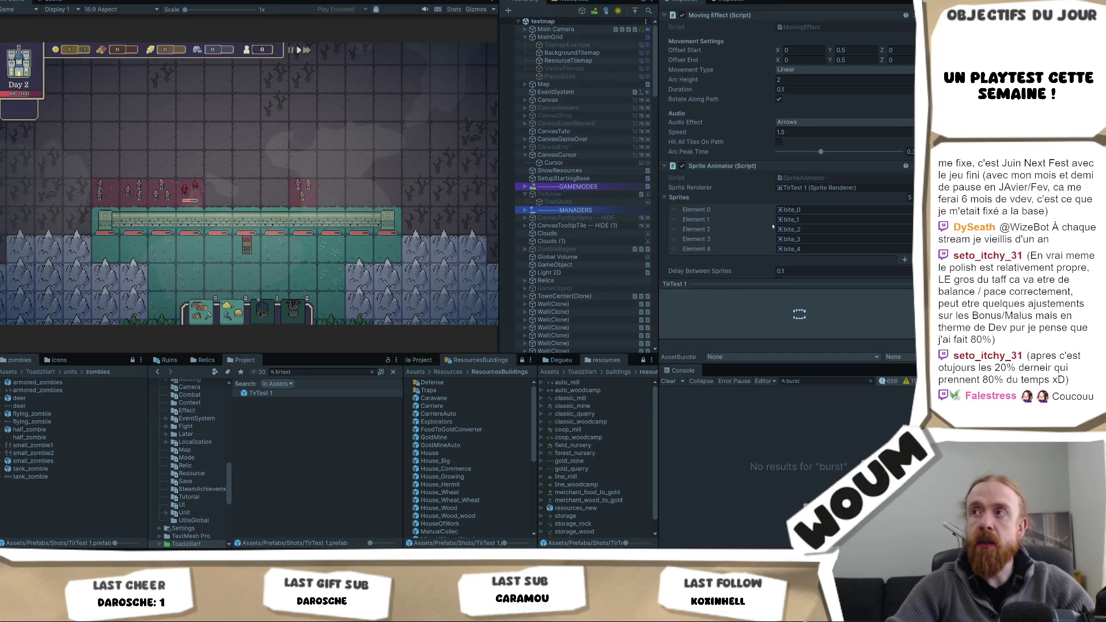
{"action": "double_click", "coordinate": [277, 393]}
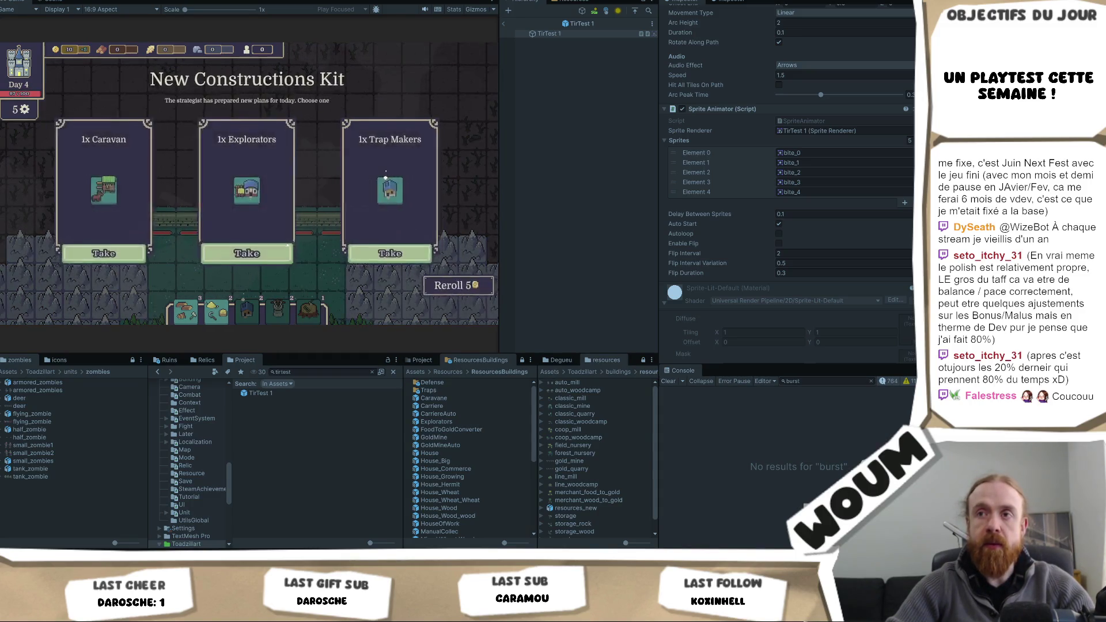
- Take the Explorators building card and set the bite effect's Duration to 1
{"action": "left_click", "coordinate": [285, 246]}
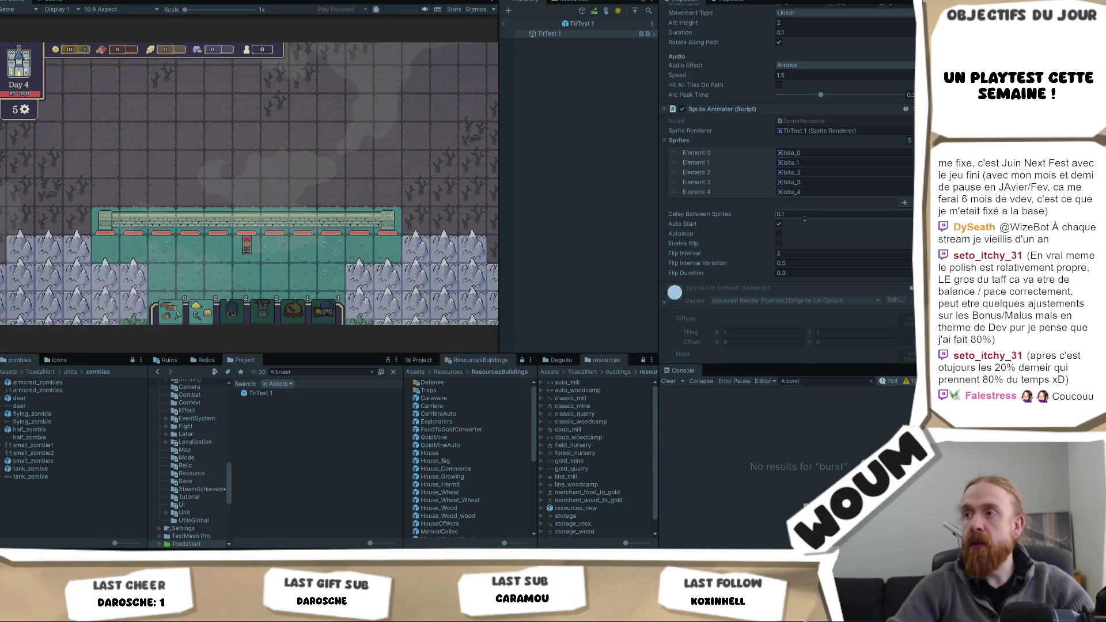
{"action": "scroll", "coordinate": [792, 71], "scroll_direction": "up", "scroll_amount": 1}
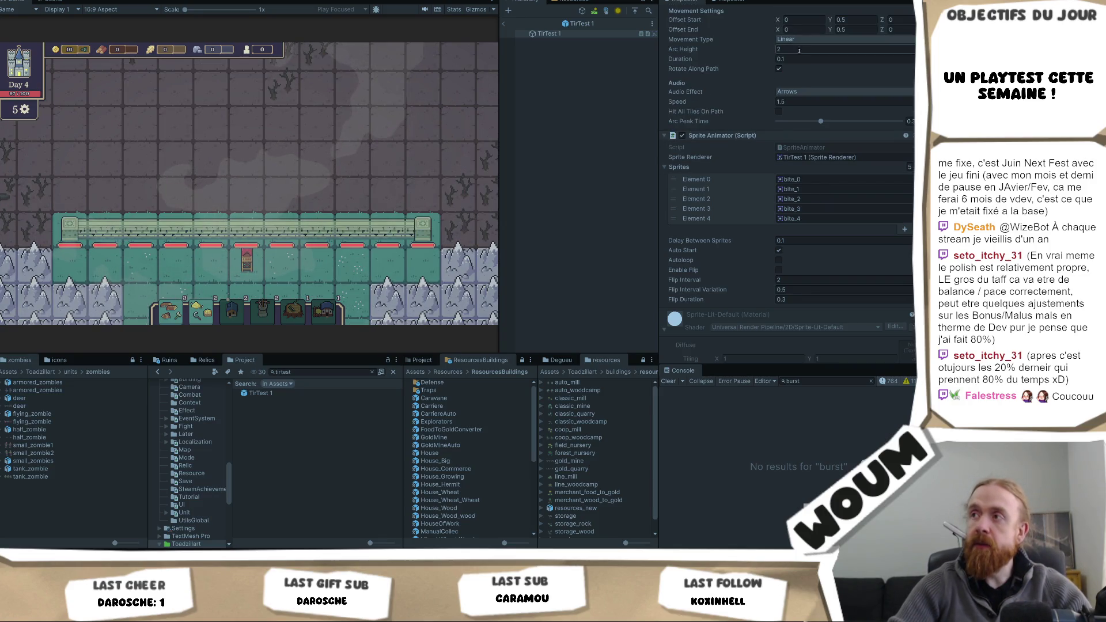
{"action": "left_click", "coordinate": [798, 50]}
{"action": "left_click", "coordinate": [798, 60]}
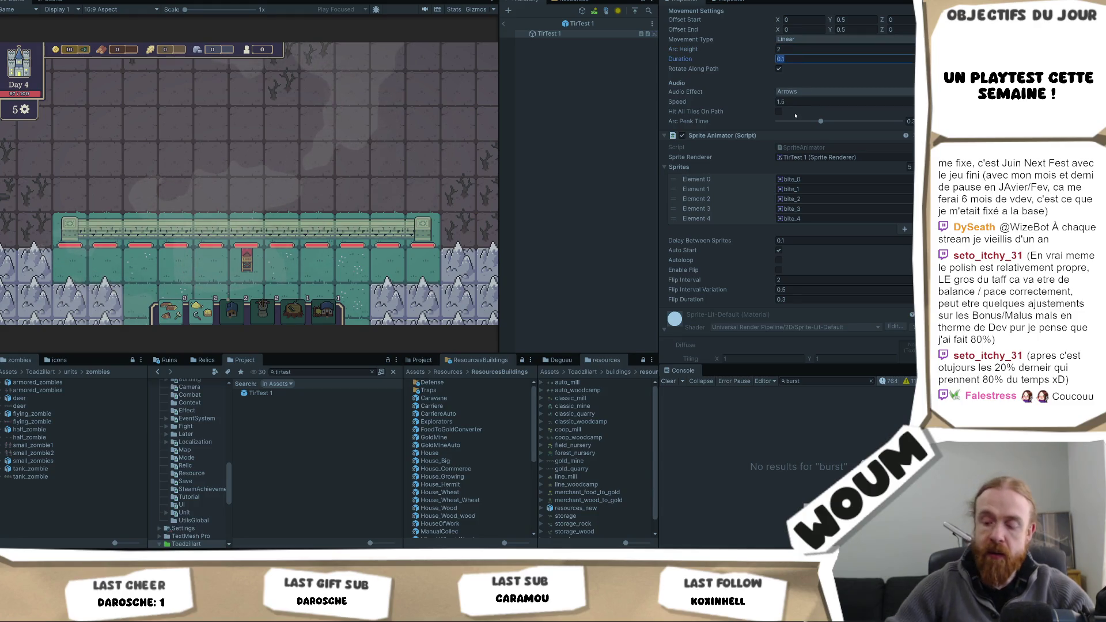
{"action": "type", "text": "1"}
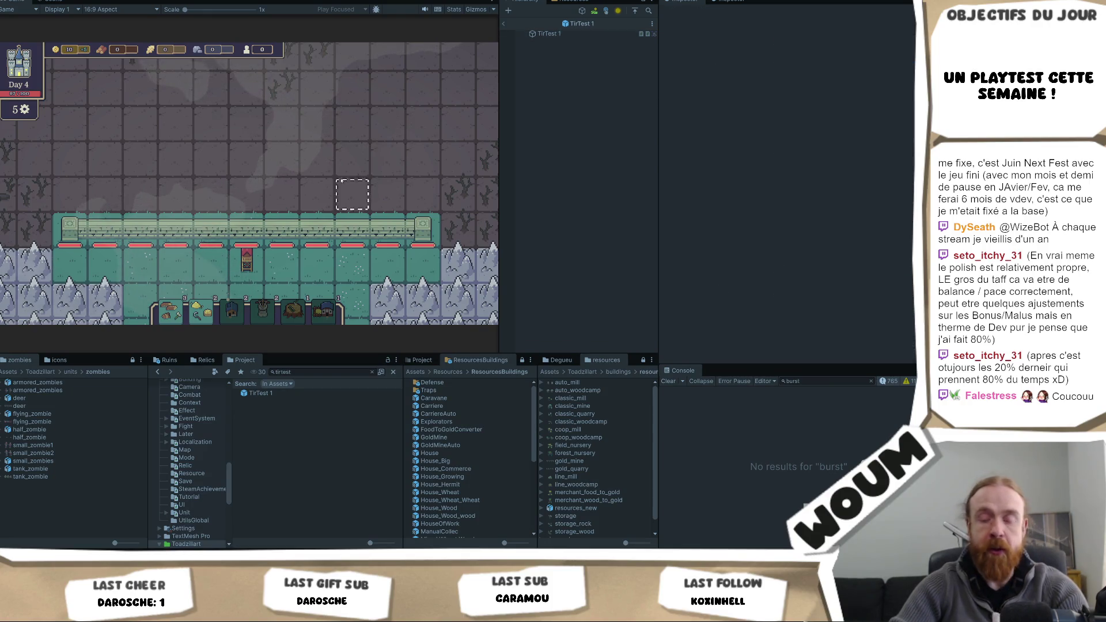
{"action": "mouse_move", "coordinate": [291, 200]}
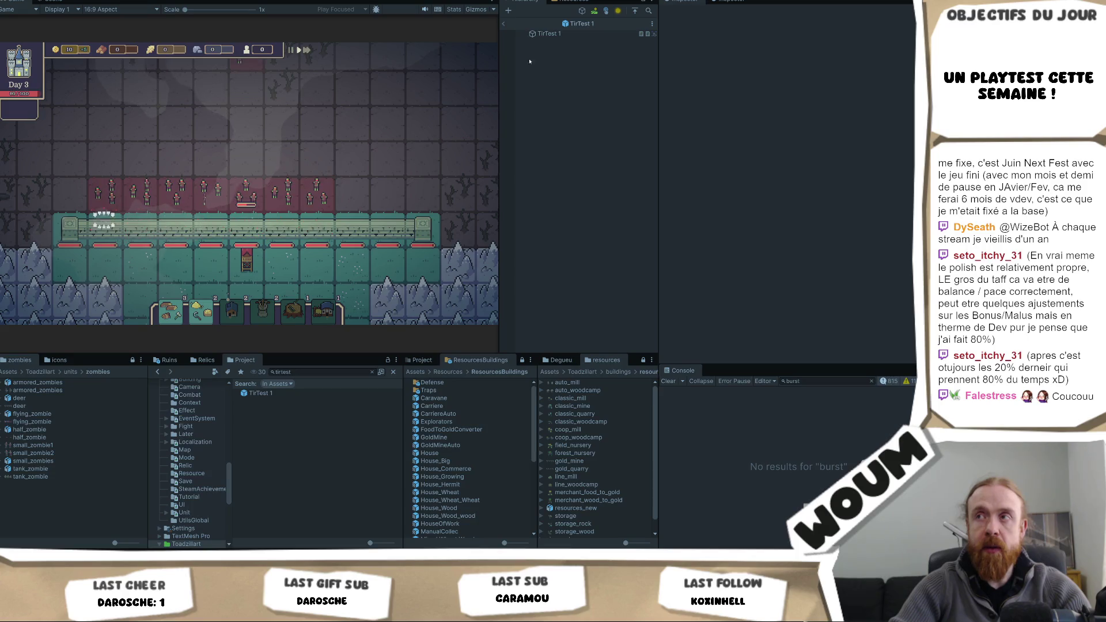
- Select the TirTest 1 object and stop Play mode with Ctrl+P
{"action": "left_click", "coordinate": [547, 34]}
{"action": "scroll", "coordinate": [889, 137], "scroll_direction": "down", "scroll_amount": 5}
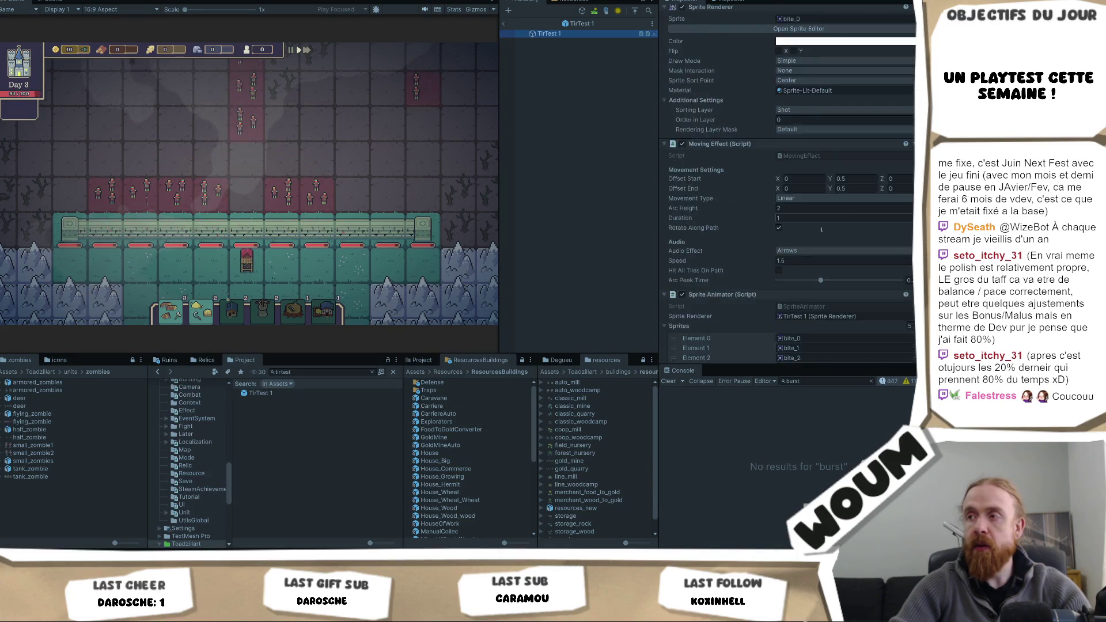
{"action": "key", "text": "ctrl+p"}
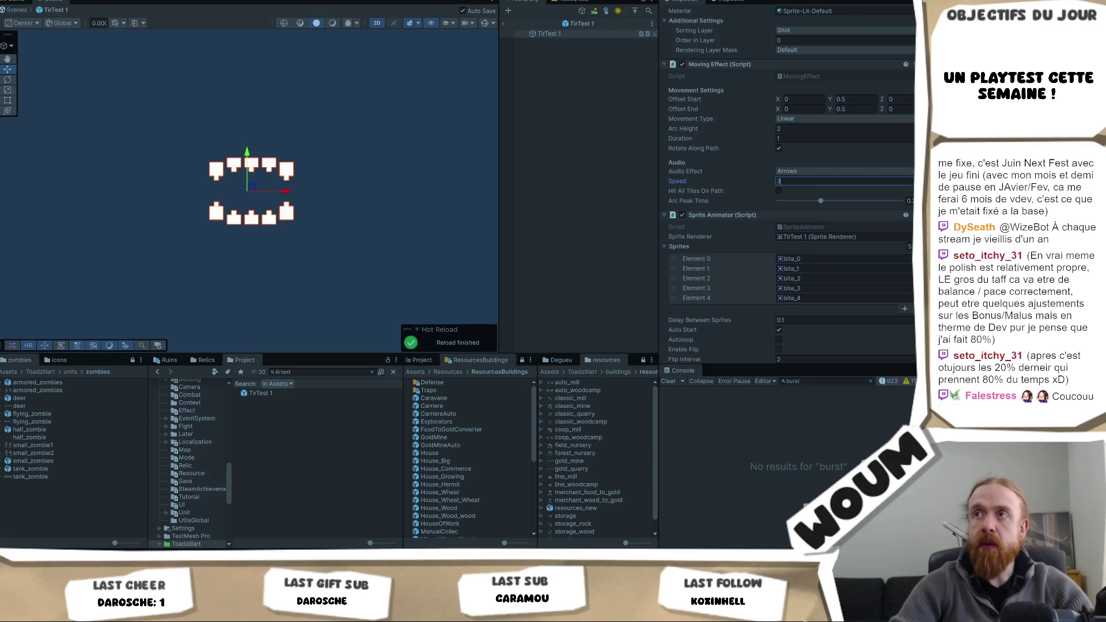
- Commit the bite effect speed of 3 and enter Play mode with Ctrl+P
{"action": "key", "text": "ctrl+p"}
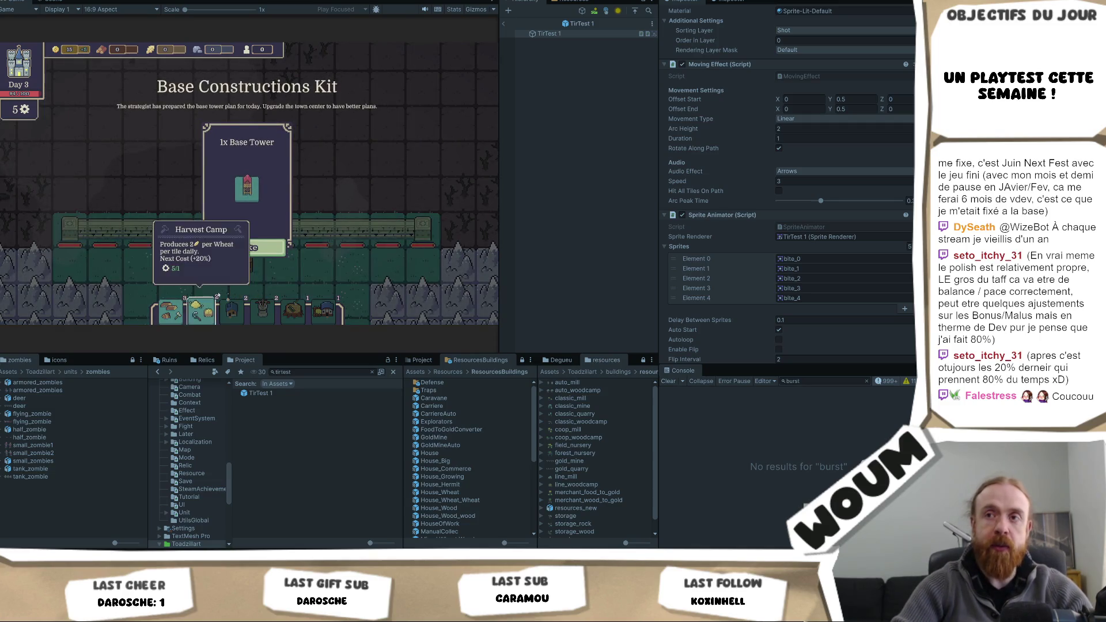
- Take the 1x Base Tower kit and a building from the next kit
{"action": "left_click", "coordinate": [259, 254]}
{"action": "left_click", "coordinate": [246, 229]}
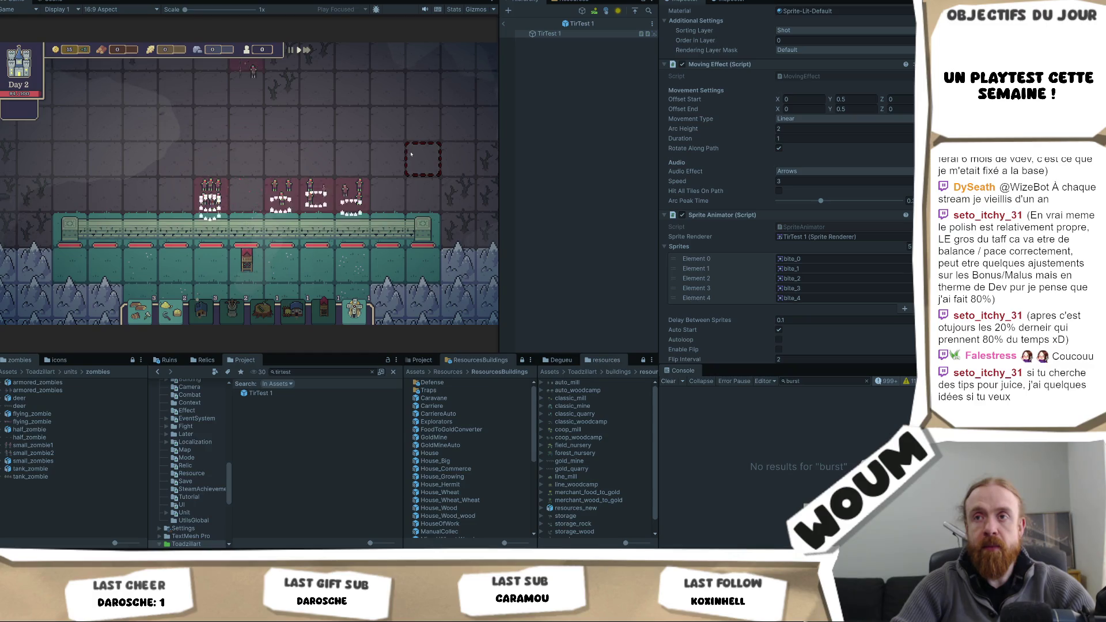
{"action": "scroll", "coordinate": [410, 153], "scroll_direction": "down", "scroll_amount": 1}
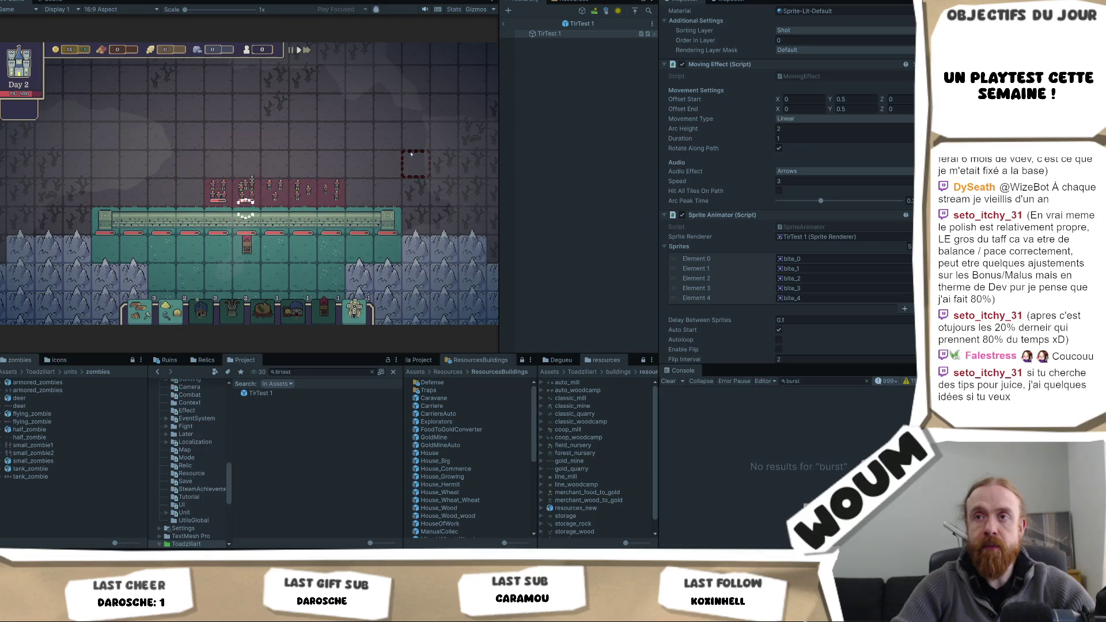
{"action": "scroll", "coordinate": [411, 154], "scroll_direction": "up", "scroll_amount": 1}
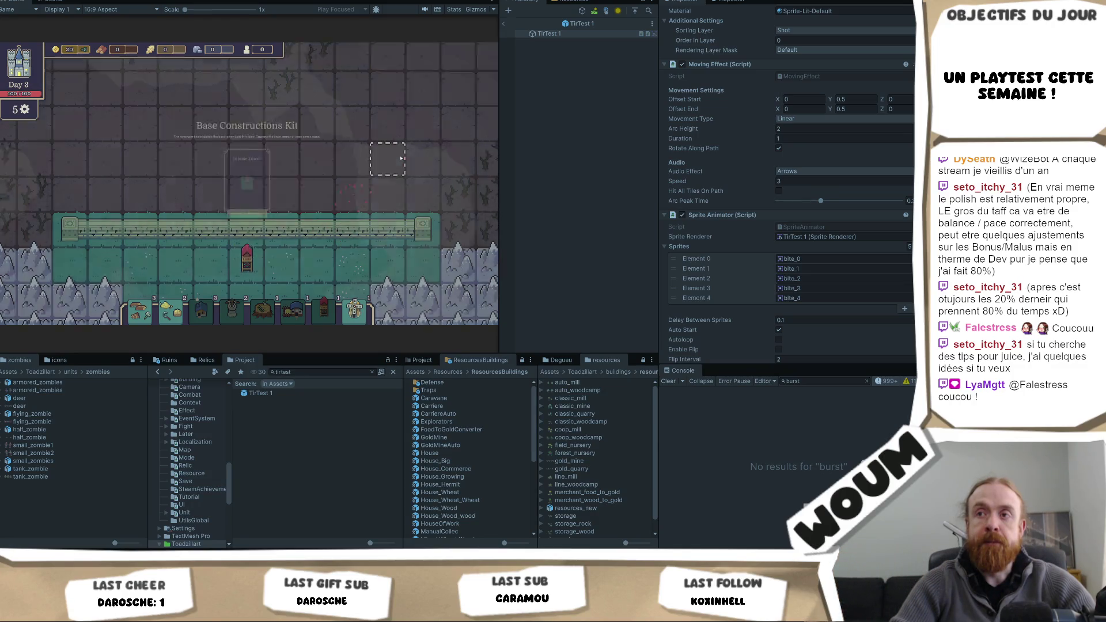
- Take the Base Constructions Kit and a New Constructions card, then launch the night wave
{"action": "left_click", "coordinate": [244, 248]}
{"action": "left_click", "coordinate": [247, 247]}
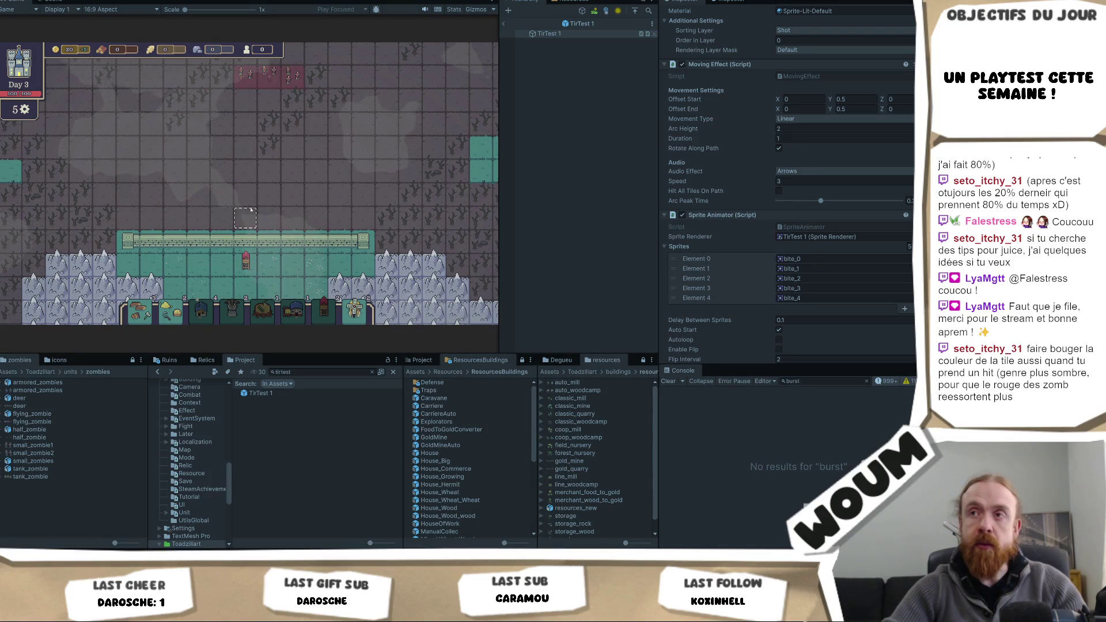
{"action": "key", "text": "space"}
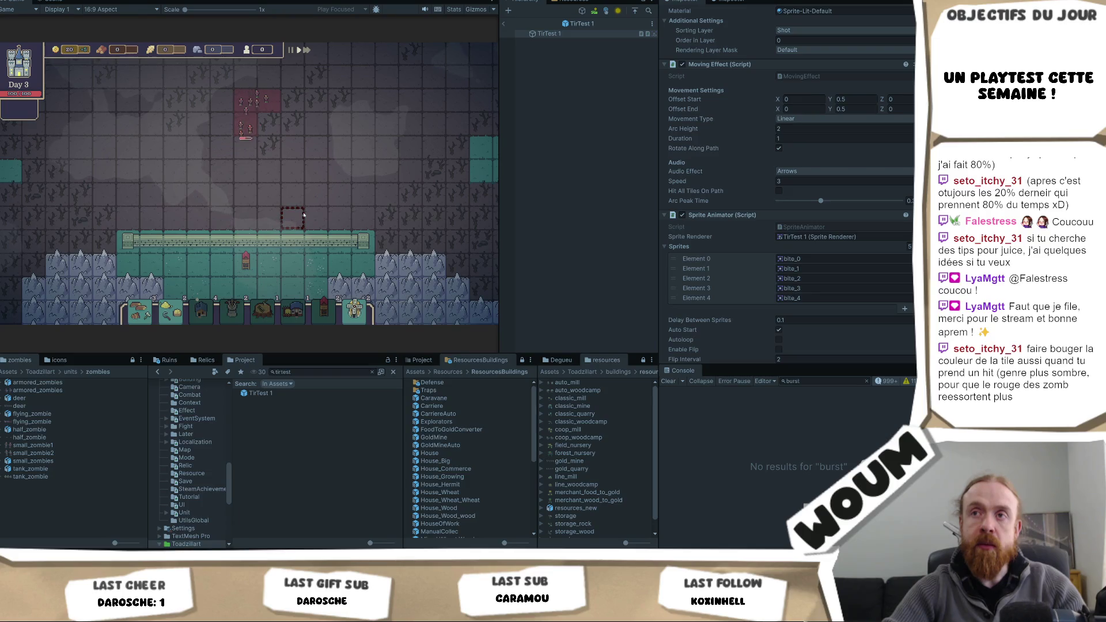
{"action": "scroll", "coordinate": [303, 215], "scroll_direction": "up", "scroll_amount": 1}
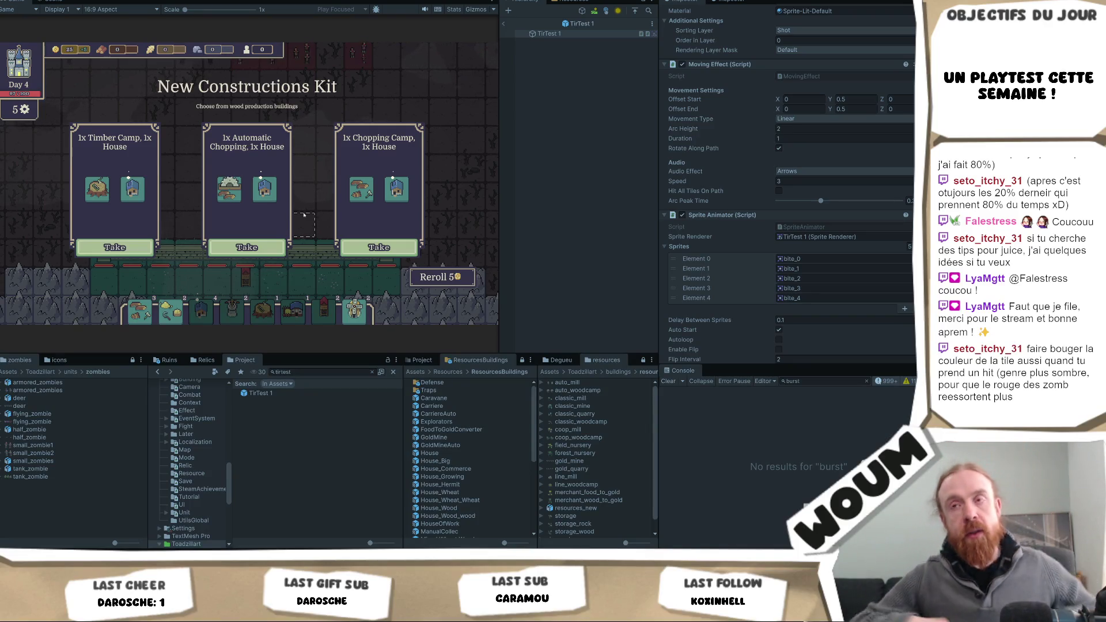
- Take the Automatic Chopping and House kit, then the Caravan from the next kit
{"action": "mouse_move", "coordinate": [230, 190]}
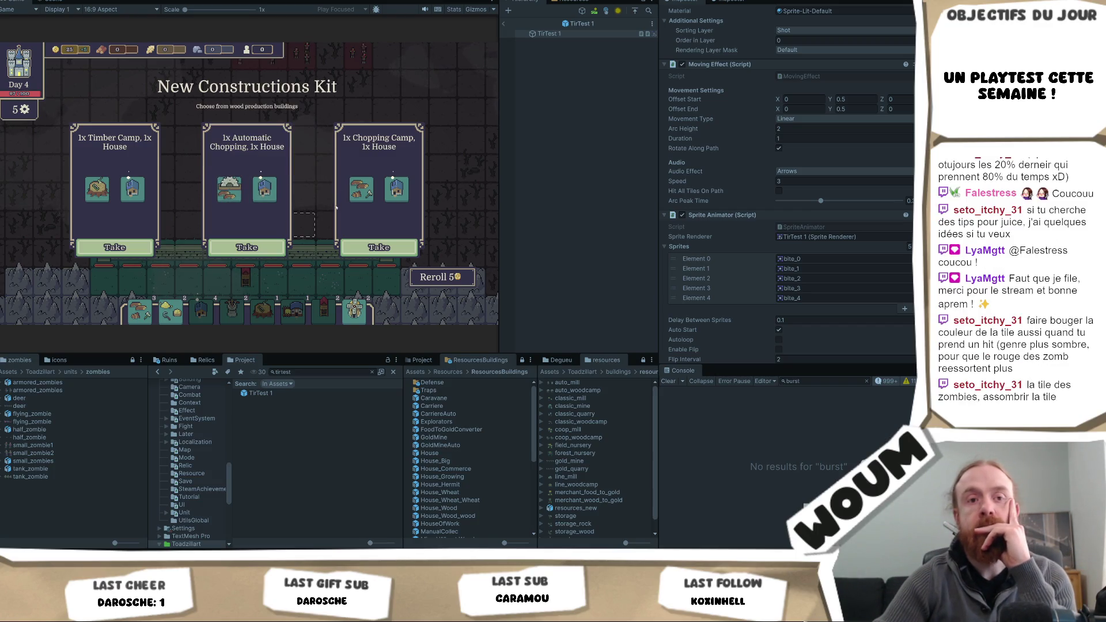
{"action": "left_click", "coordinate": [224, 225]}
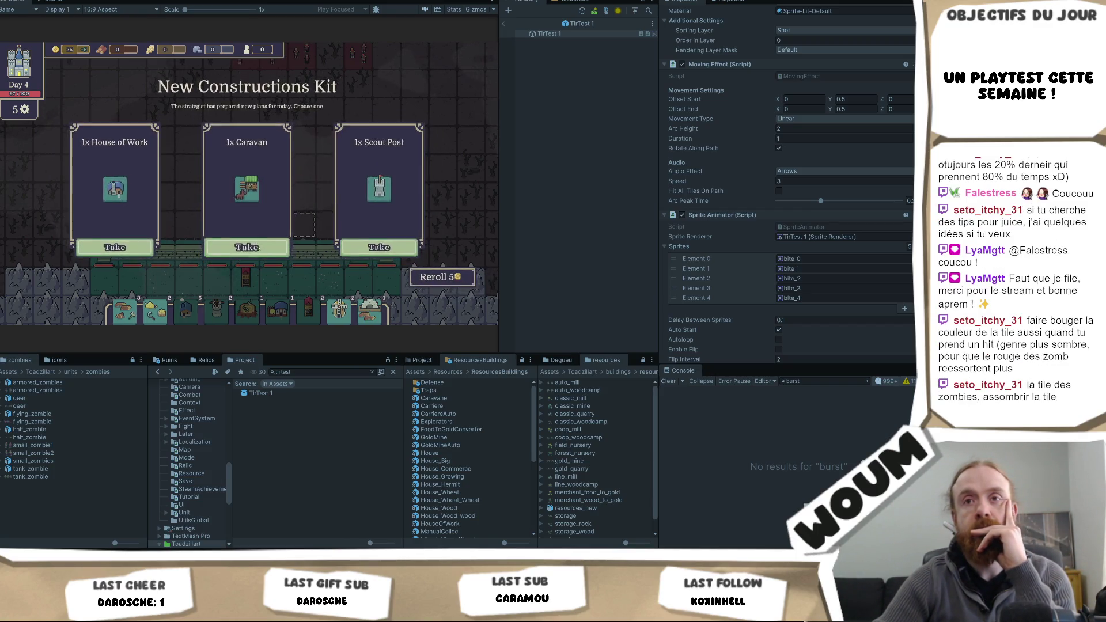
{"action": "left_click", "coordinate": [273, 182]}
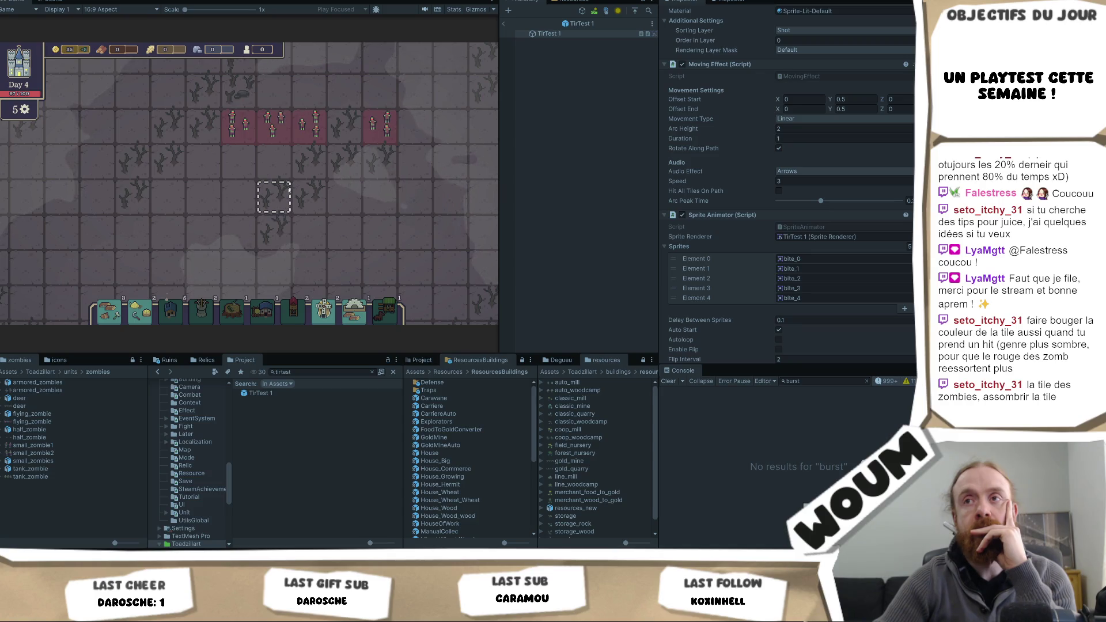
- Zoom and pan the map up to watch the night wave approach the wall
{"action": "scroll", "coordinate": [289, 190], "scroll_direction": "down", "scroll_amount": 1}
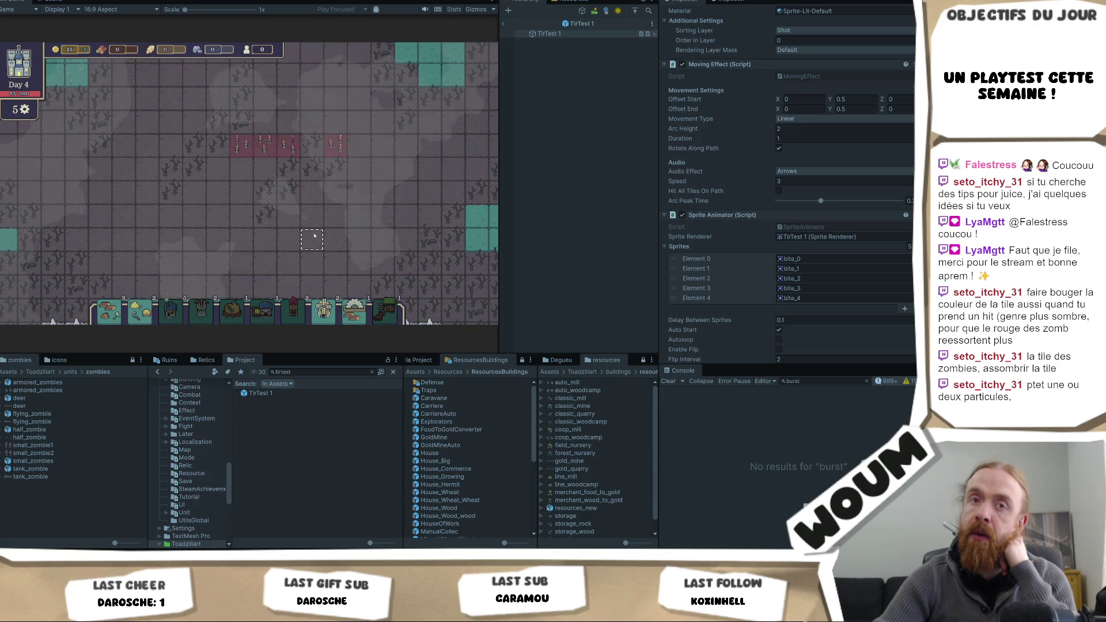
{"action": "scroll", "coordinate": [315, 232], "scroll_direction": "up", "scroll_amount": 3}
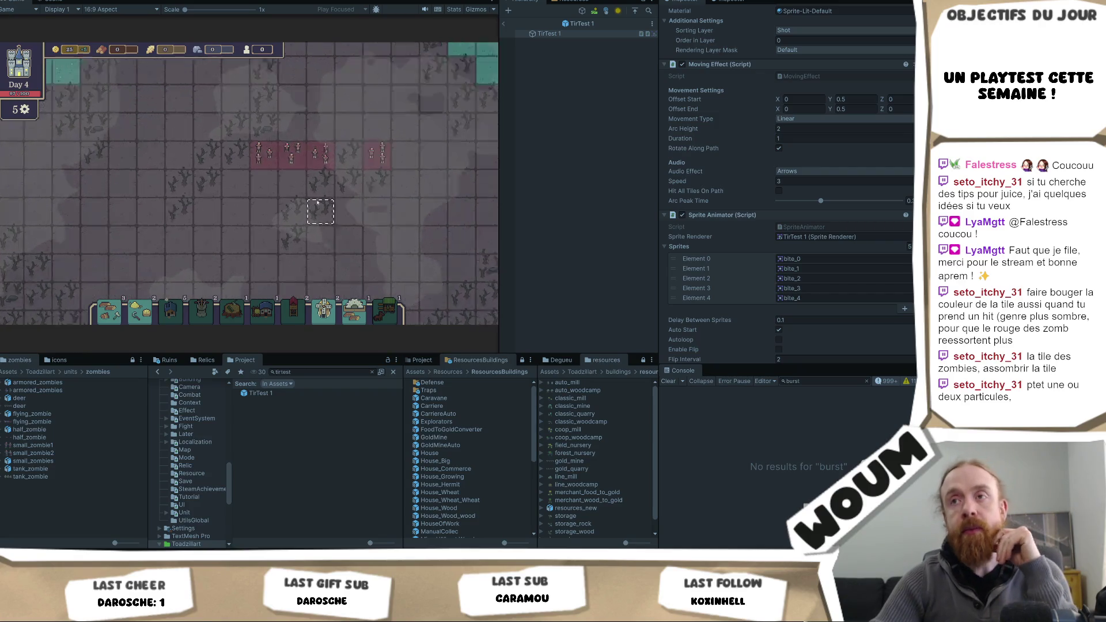
{"action": "mouse_move", "coordinate": [286, 158]}
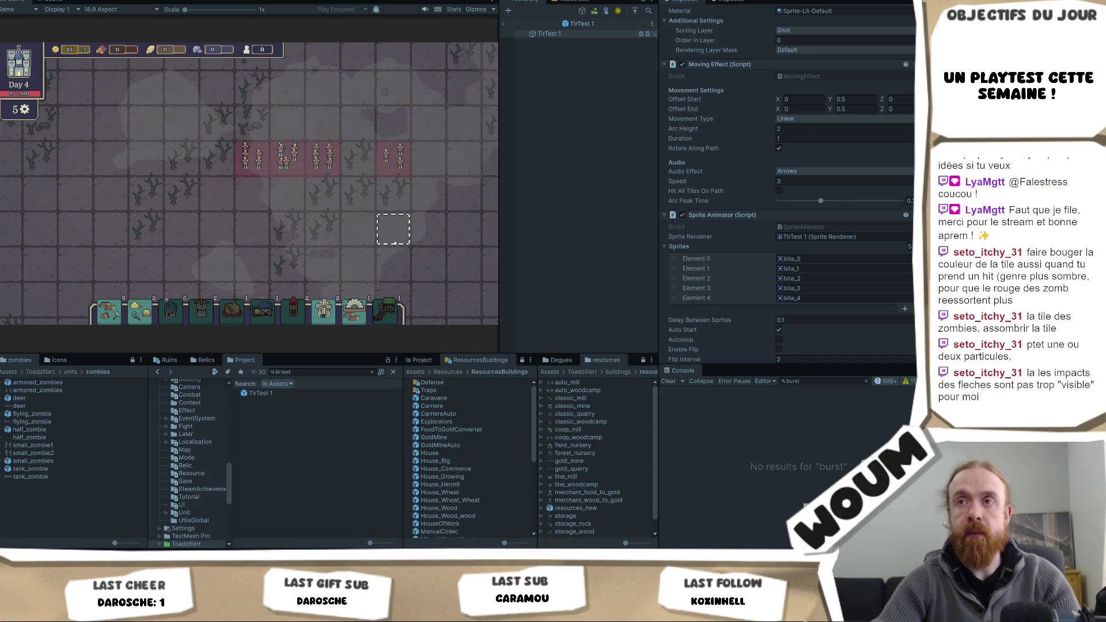
{"action": "scroll", "coordinate": [382, 241], "scroll_direction": "down", "scroll_amount": 2}
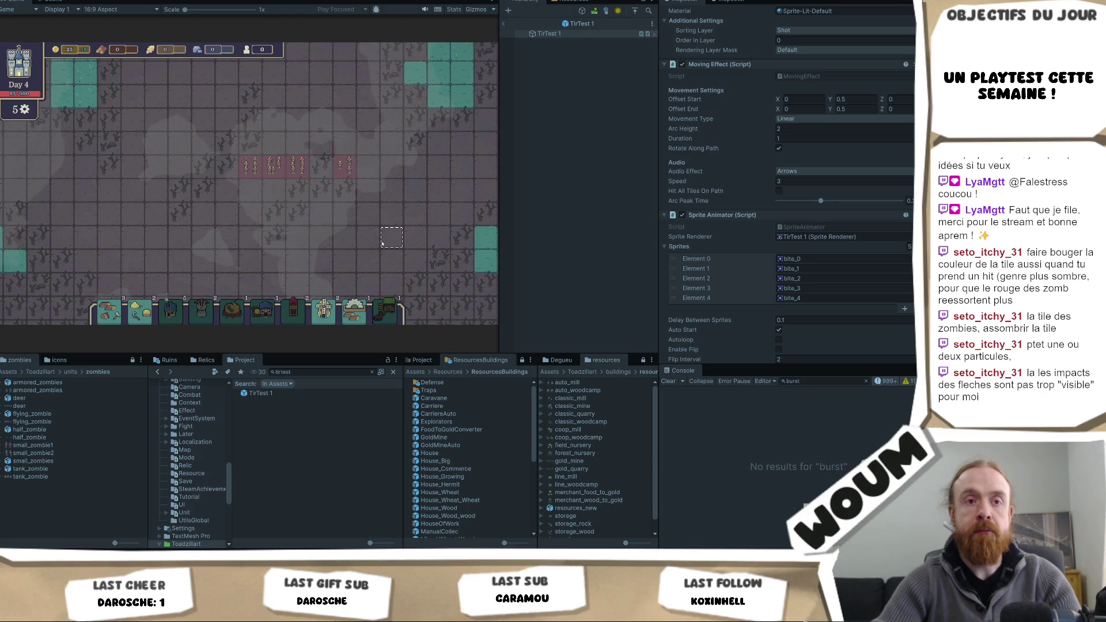
{"action": "scroll", "coordinate": [381, 243], "scroll_direction": "down", "scroll_amount": 1}
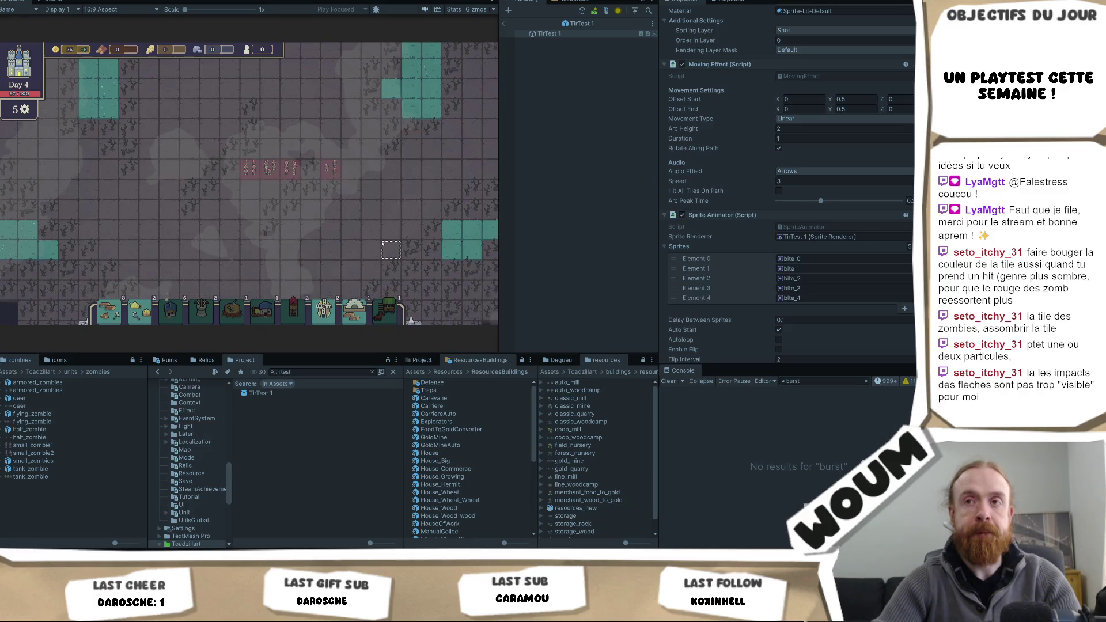
{"action": "left_click_drag", "start_coordinate": [311, 245], "coordinate": [315, 214]}
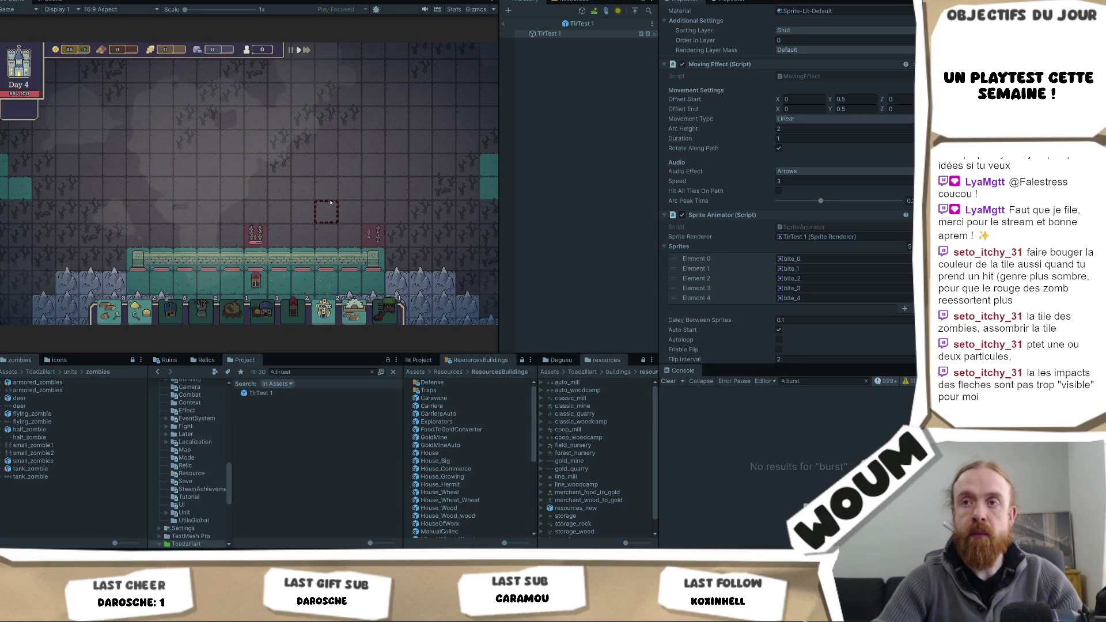
- Pan to the row below the wall, then take the Mine Tower kit and a building from the next kit
{"action": "scroll", "coordinate": [330, 201], "scroll_direction": "up", "scroll_amount": 1}
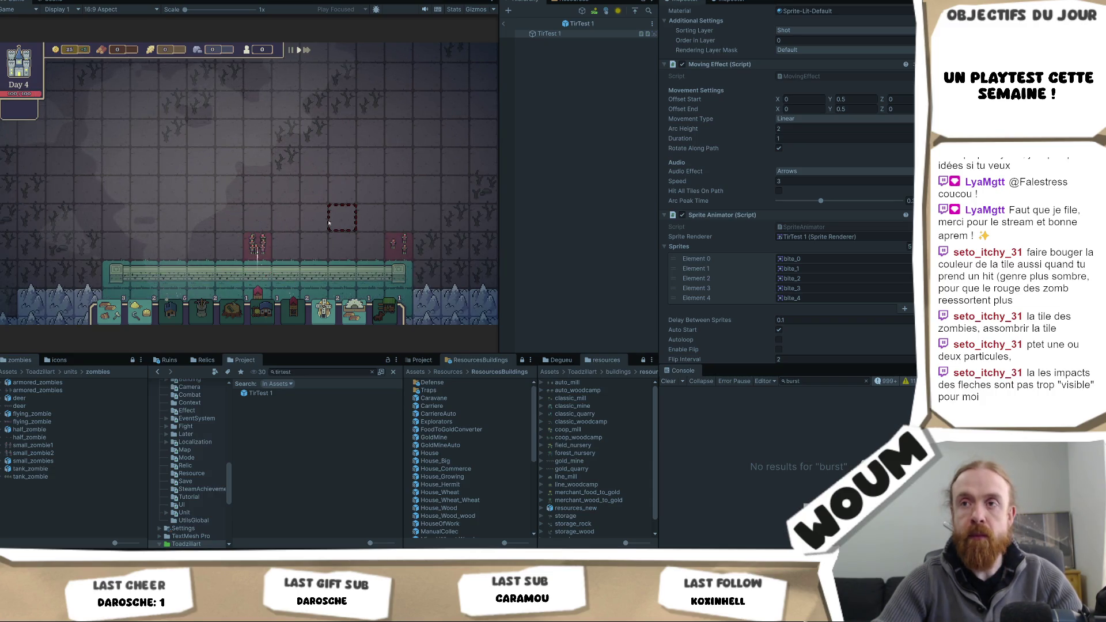
{"action": "left_click_drag", "start_coordinate": [329, 223], "coordinate": [329, 189]}
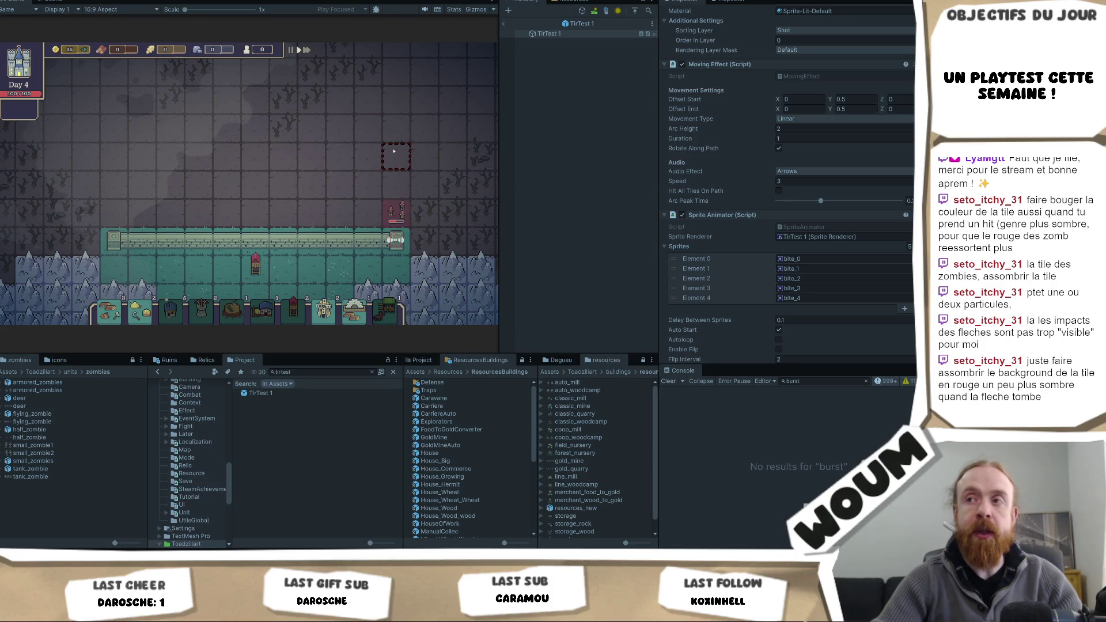
{"action": "left_click", "coordinate": [246, 247]}
{"action": "left_click", "coordinate": [378, 248]}
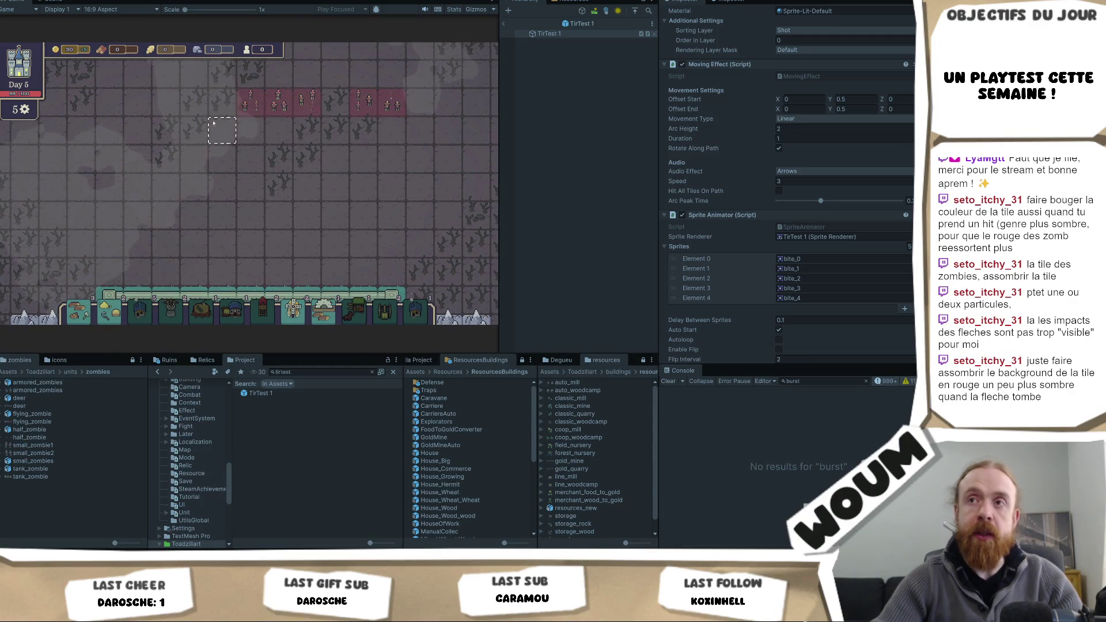
- Watch the Day 5 night wave, panning the view up to the wall and mountains
{"action": "mouse_move", "coordinate": [294, 111]}
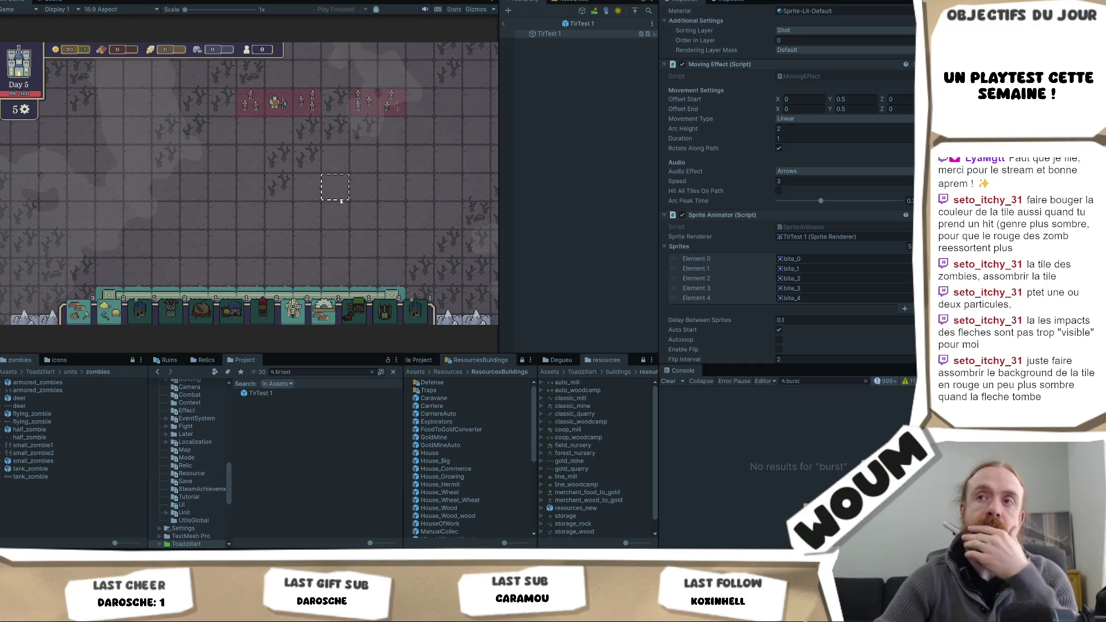
{"action": "left_click", "coordinate": [244, 276]}
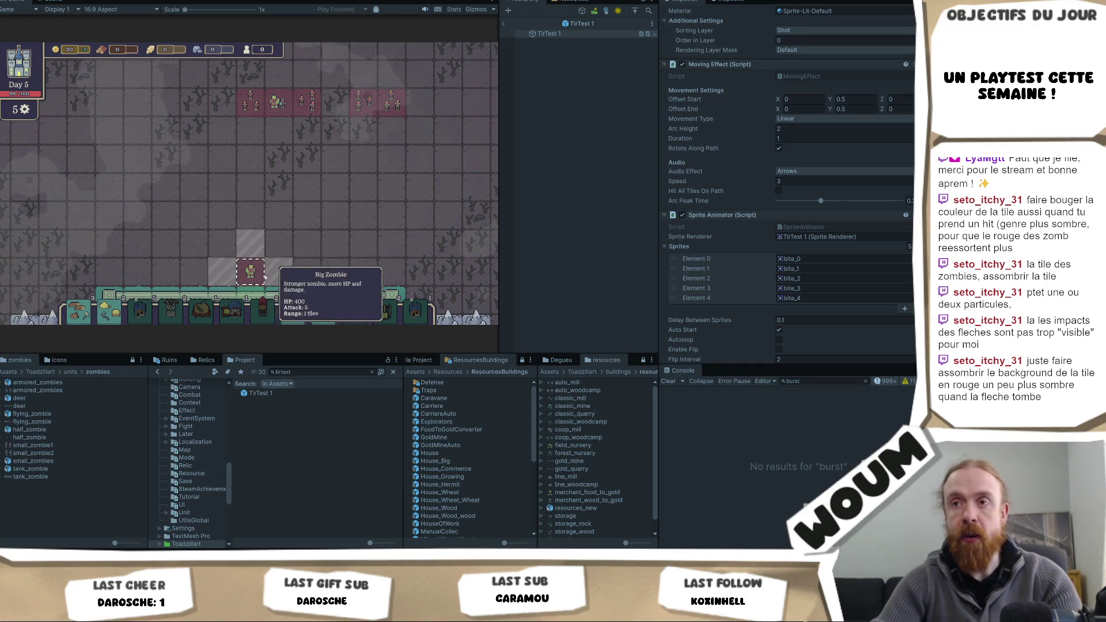
{"action": "left_click_drag", "start_coordinate": [304, 272], "coordinate": [300, 212]}
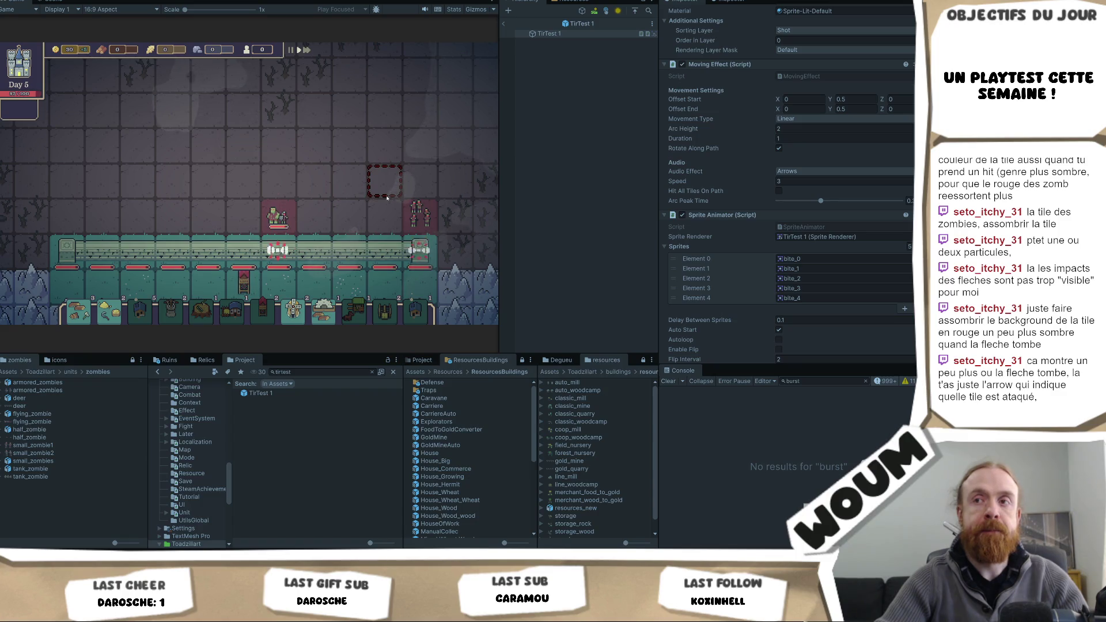
{"action": "scroll", "coordinate": [387, 198], "scroll_direction": "down", "scroll_amount": 2}
{"action": "scroll", "coordinate": [387, 198], "scroll_direction": "up", "scroll_amount": 2}
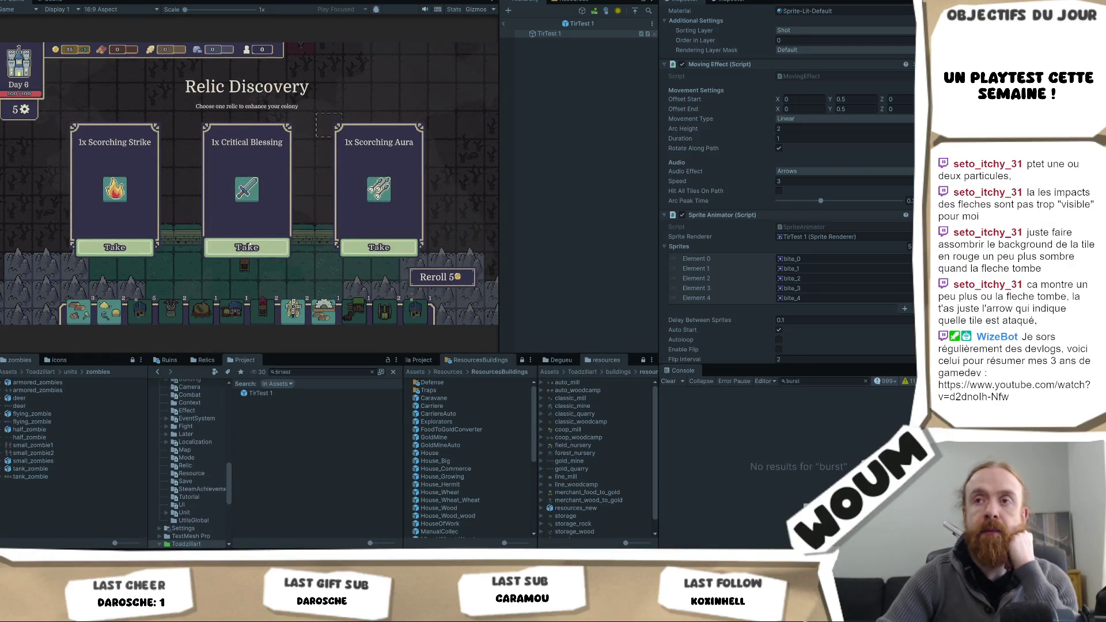
- Take the Critical Blessing relic, a trap kit, and the Trap Makers building
{"action": "left_click", "coordinate": [277, 250]}
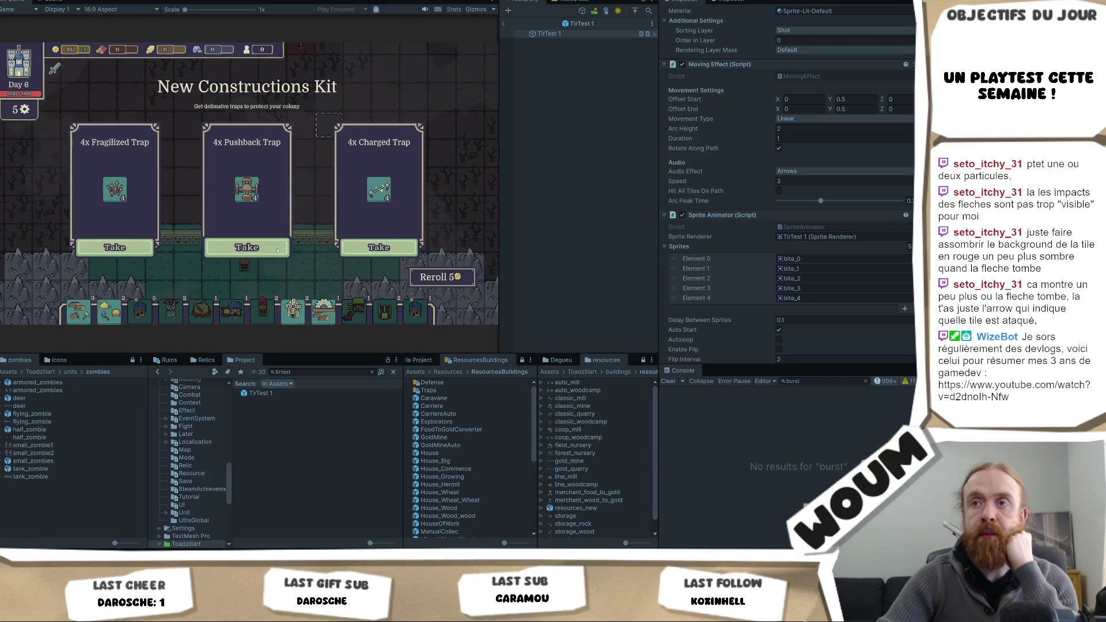
{"action": "left_click", "coordinate": [115, 247]}
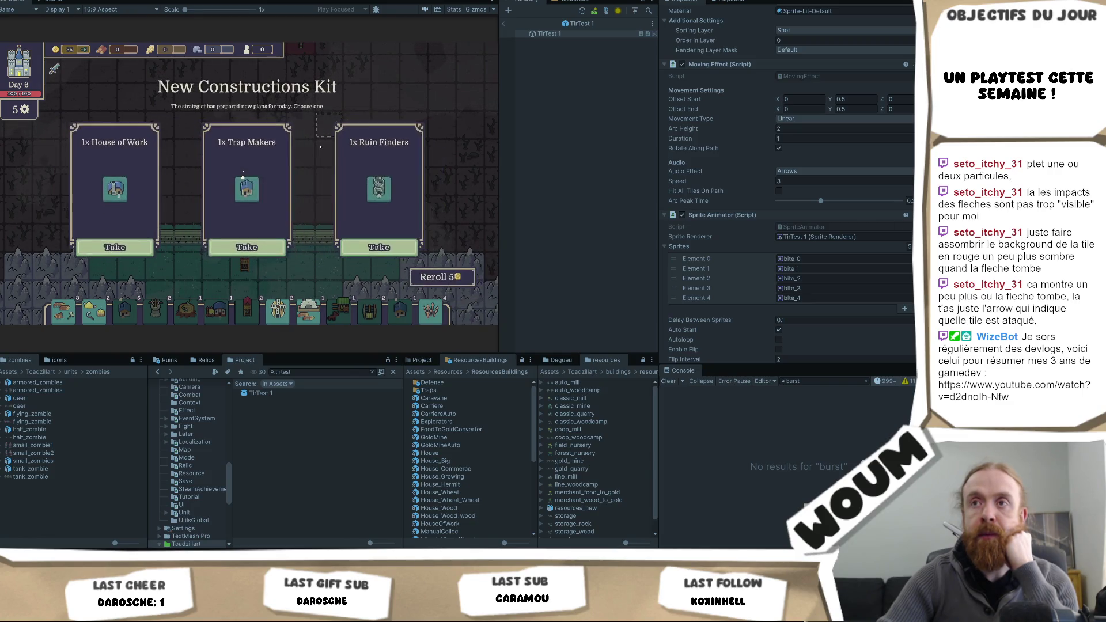
{"action": "left_click", "coordinate": [239, 250]}
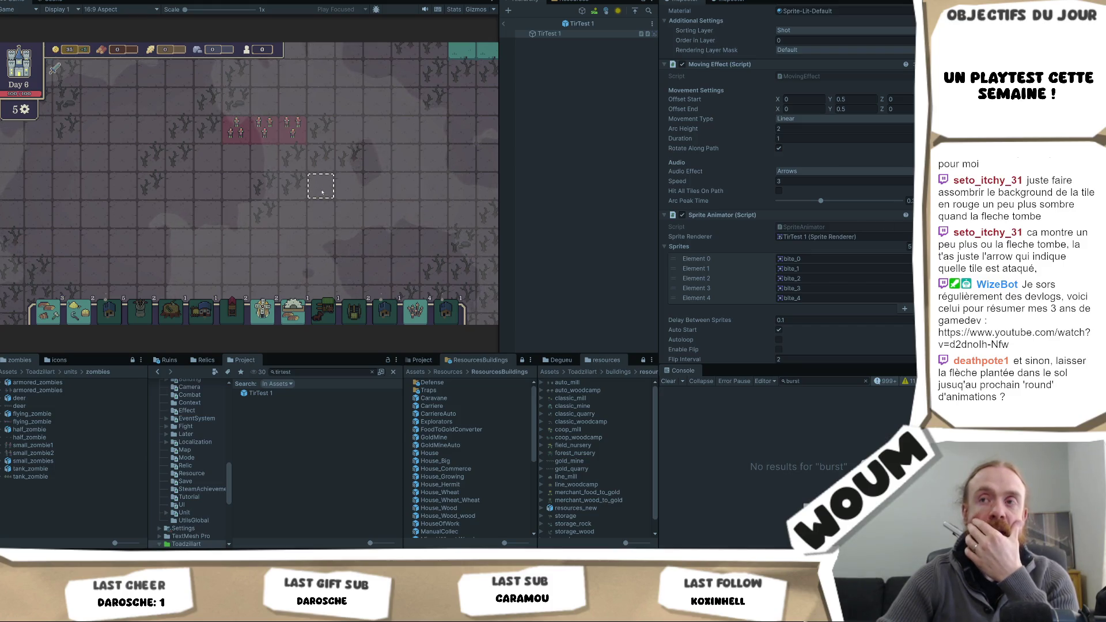
- Zoom in on the map to watch the Day 6 monsters gather
{"action": "scroll", "coordinate": [322, 193], "scroll_direction": "up", "scroll_amount": 1}
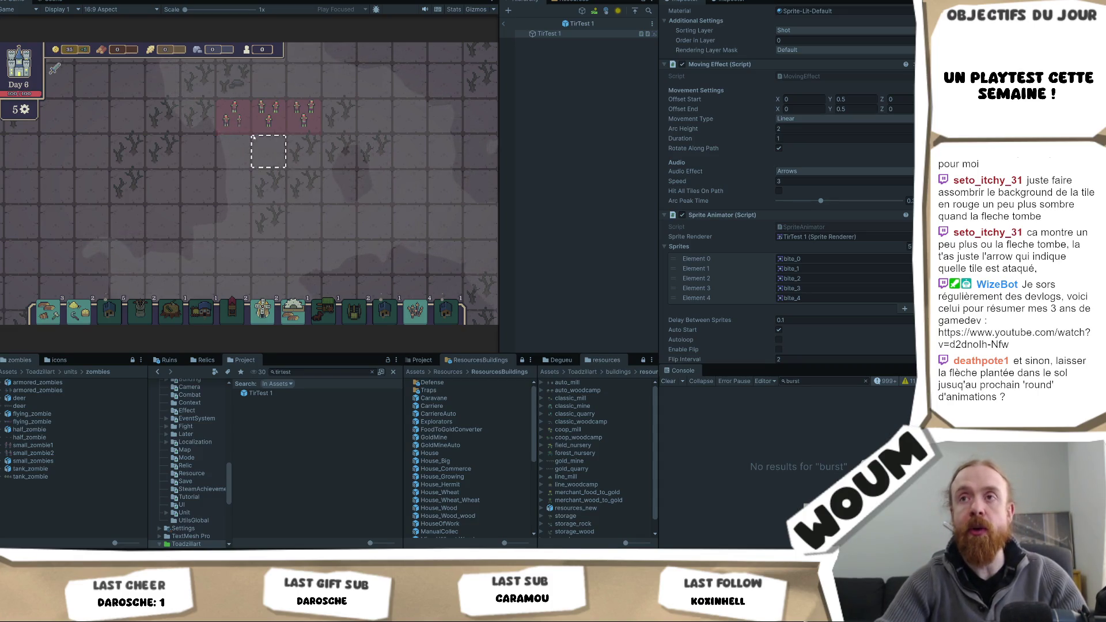
{"action": "mouse_move", "coordinate": [239, 126]}
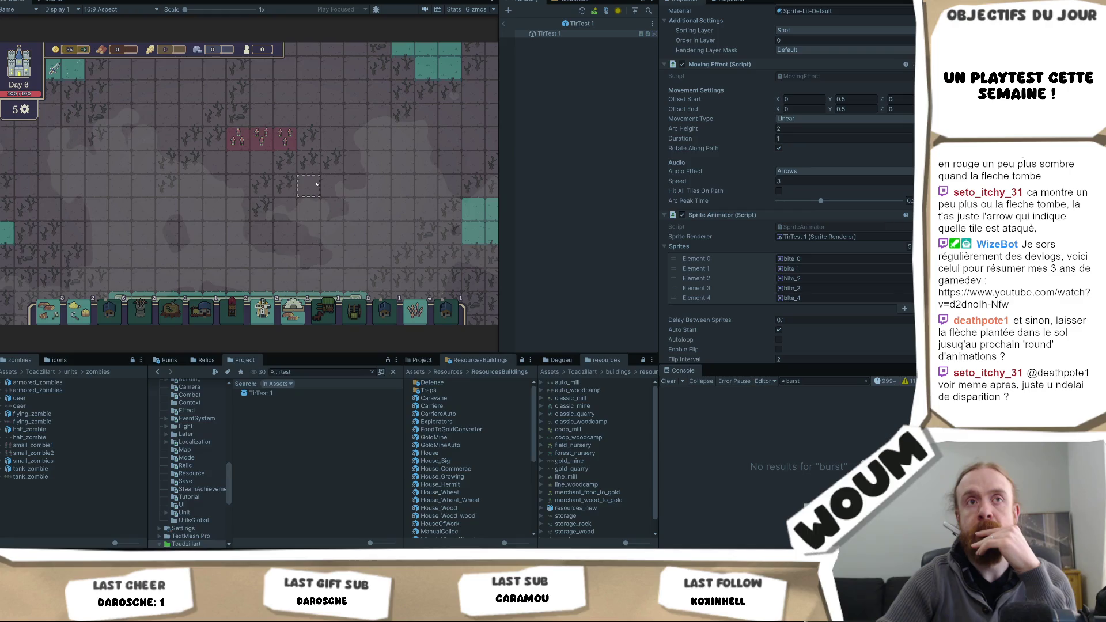
{"action": "scroll", "coordinate": [316, 183], "scroll_direction": "up", "scroll_amount": 1}
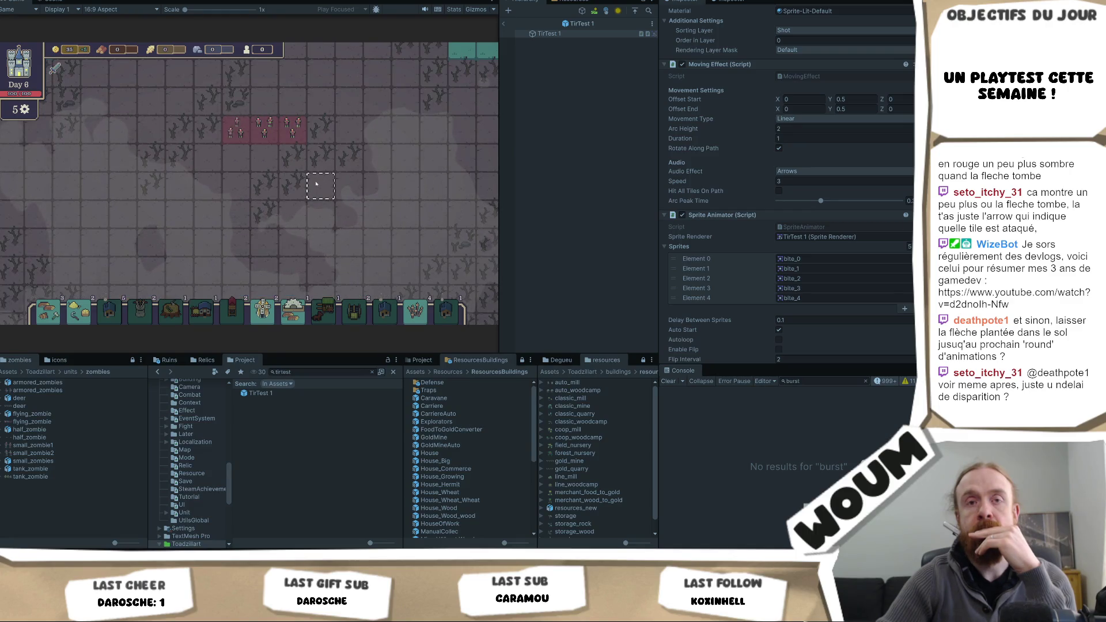
{"action": "scroll", "coordinate": [311, 184], "scroll_direction": "up", "scroll_amount": 1}
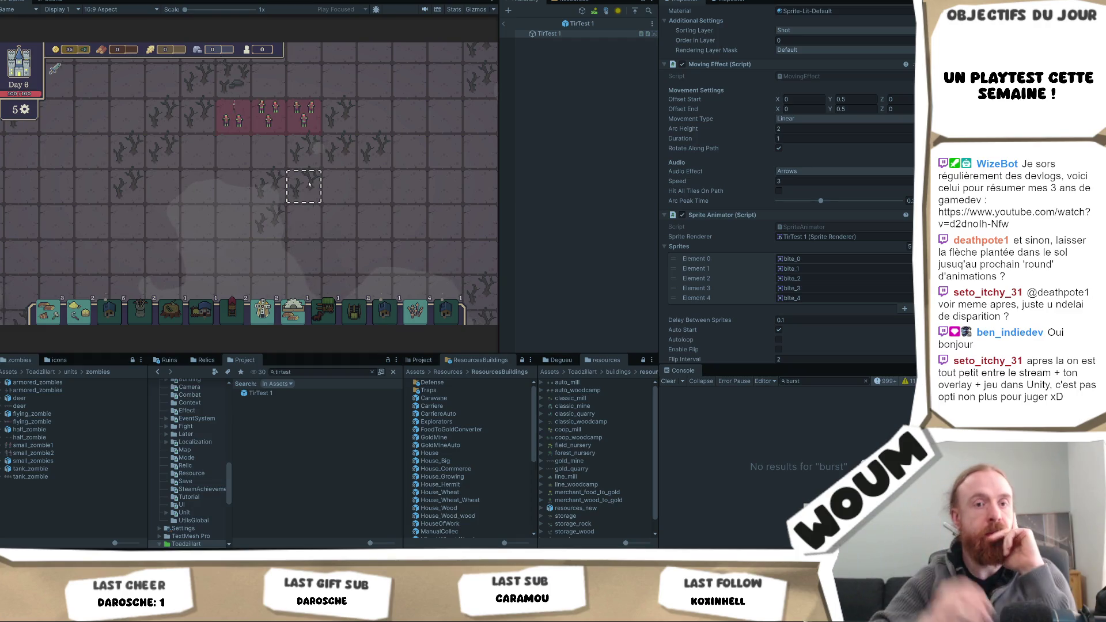
{"action": "mouse_move", "coordinate": [311, 107]}
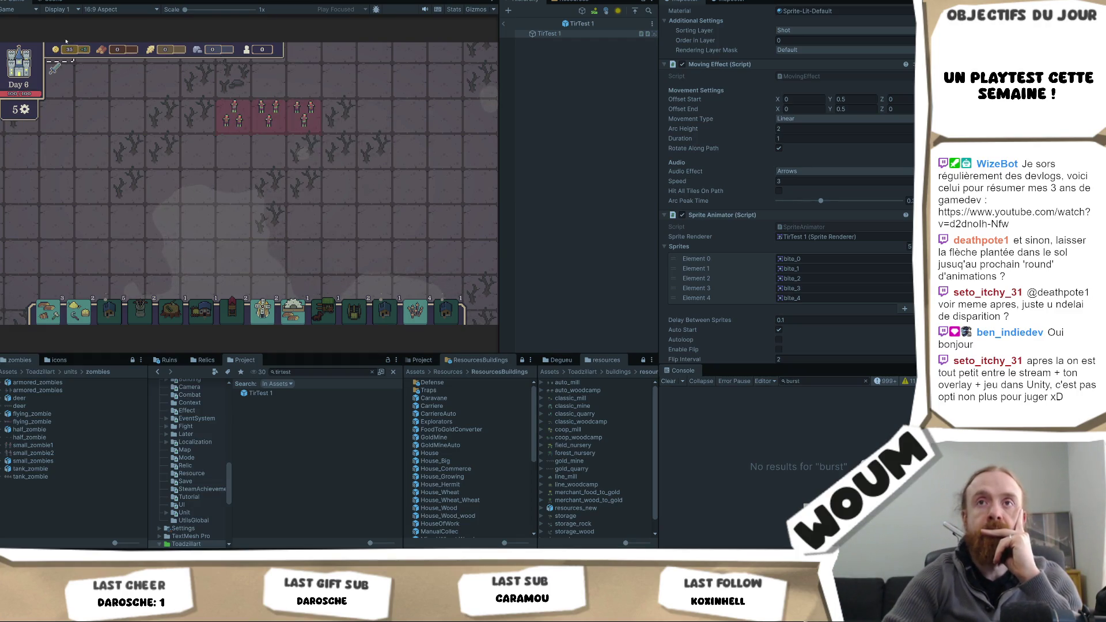
{"action": "right_click", "coordinate": [11, 2]}
- Maximize the Game view and pan the map with the W, A, S, D keys during the Day 6 night
{"action": "left_click", "coordinate": [36, 31]}
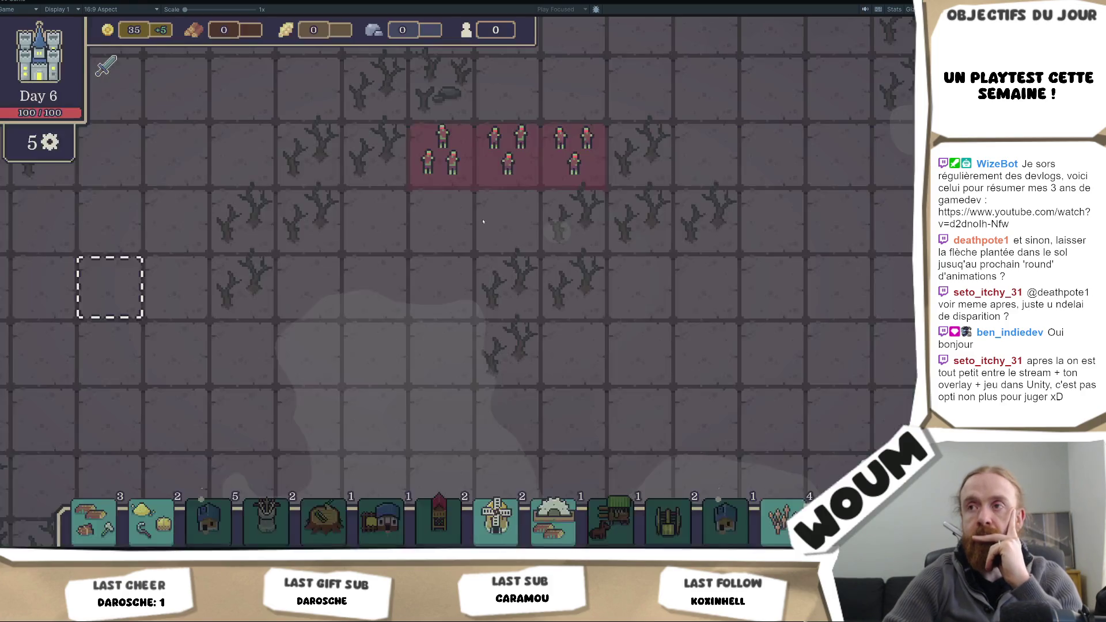
{"action": "scroll", "coordinate": [438, 285], "scroll_direction": "down", "scroll_amount": 3}
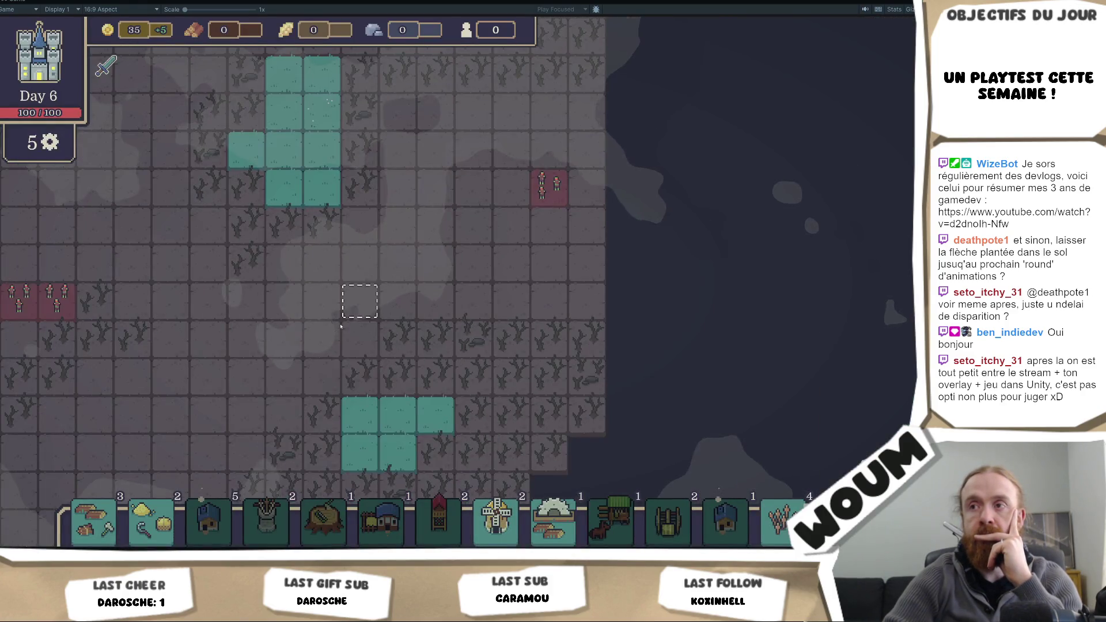
{"action": "key", "text": "d"}
{"action": "key", "text": "w"}
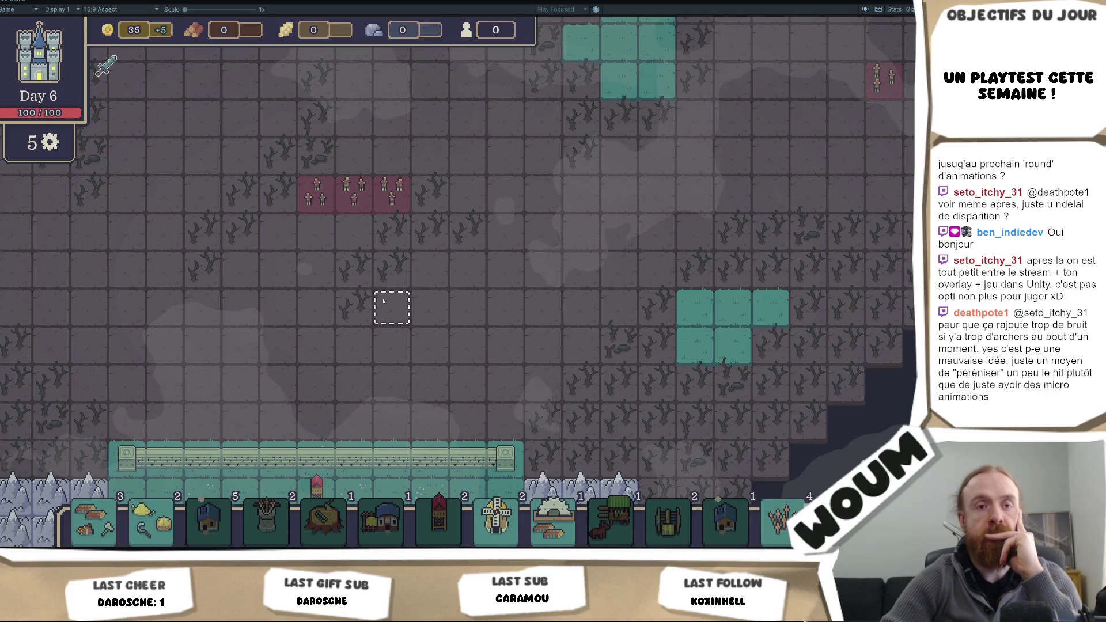
{"action": "scroll", "coordinate": [383, 301], "scroll_direction": "down", "scroll_amount": 1}
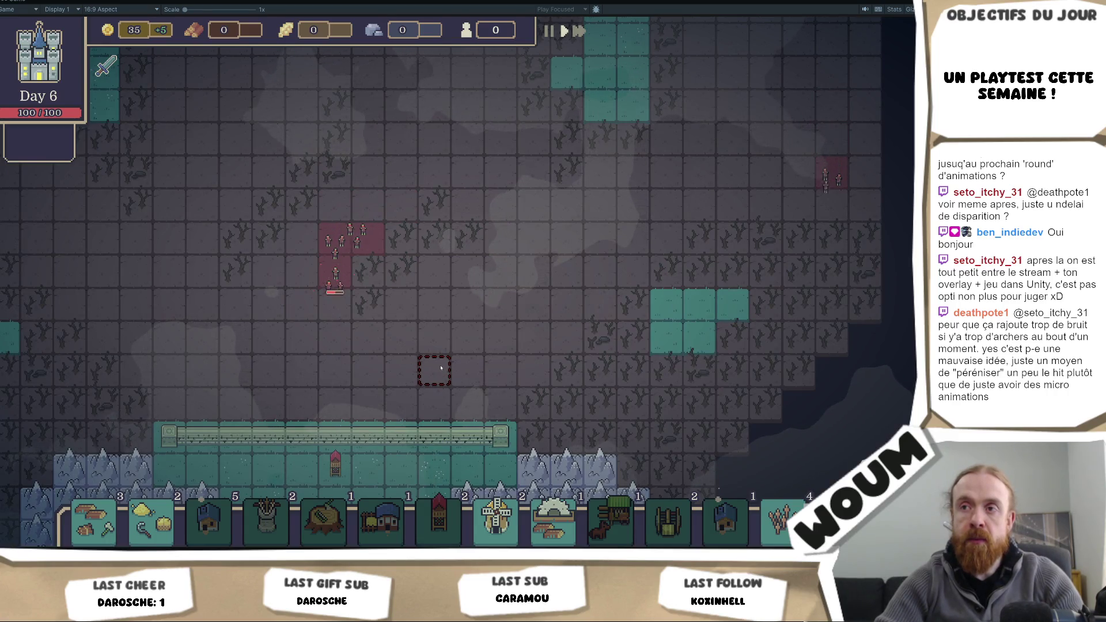
{"action": "scroll", "coordinate": [436, 374], "scroll_direction": "up", "scroll_amount": 1}
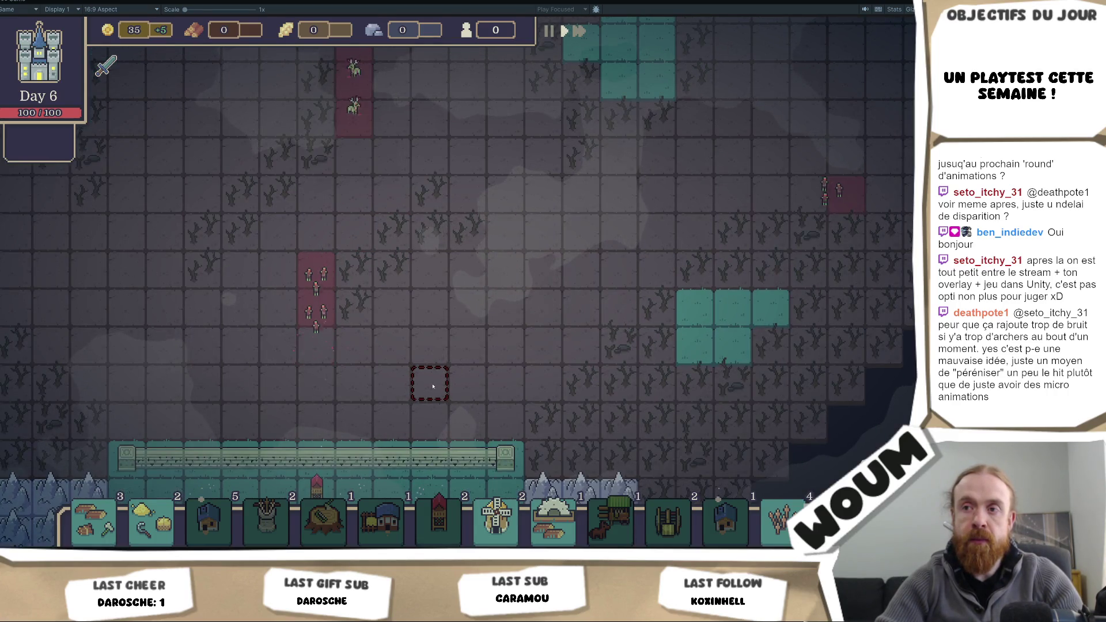
{"action": "key", "text": "s"}
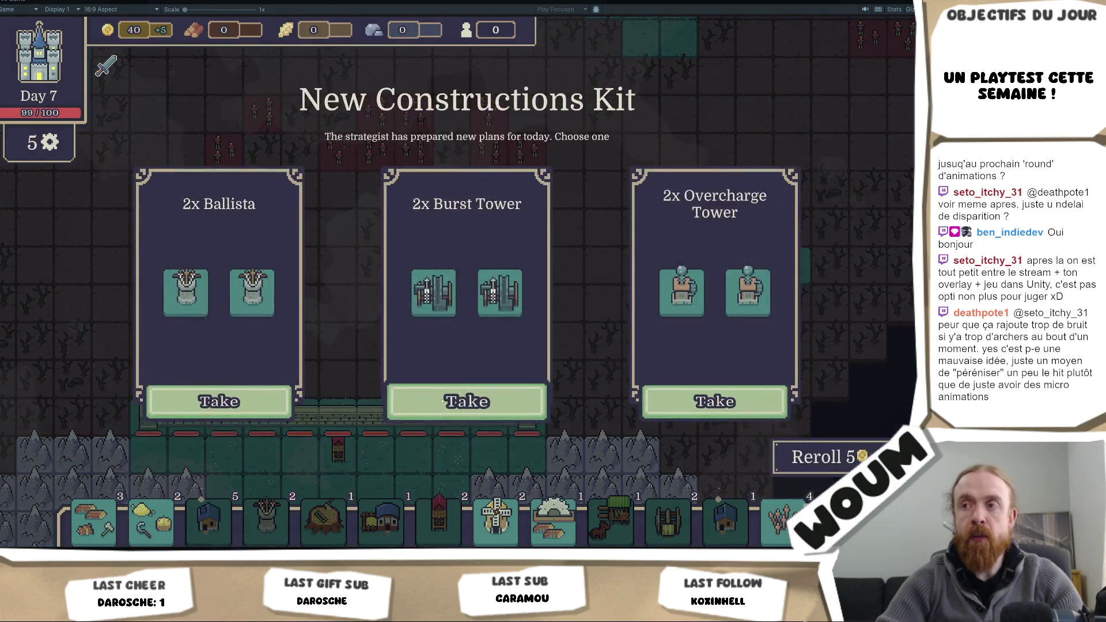
- Take the 2x Burst Tower kit and the Timber Camp building
{"action": "left_click", "coordinate": [444, 402]}
{"action": "left_click", "coordinate": [443, 401]}
{"action": "scroll", "coordinate": [425, 340], "scroll_direction": "down", "scroll_amount": 2}
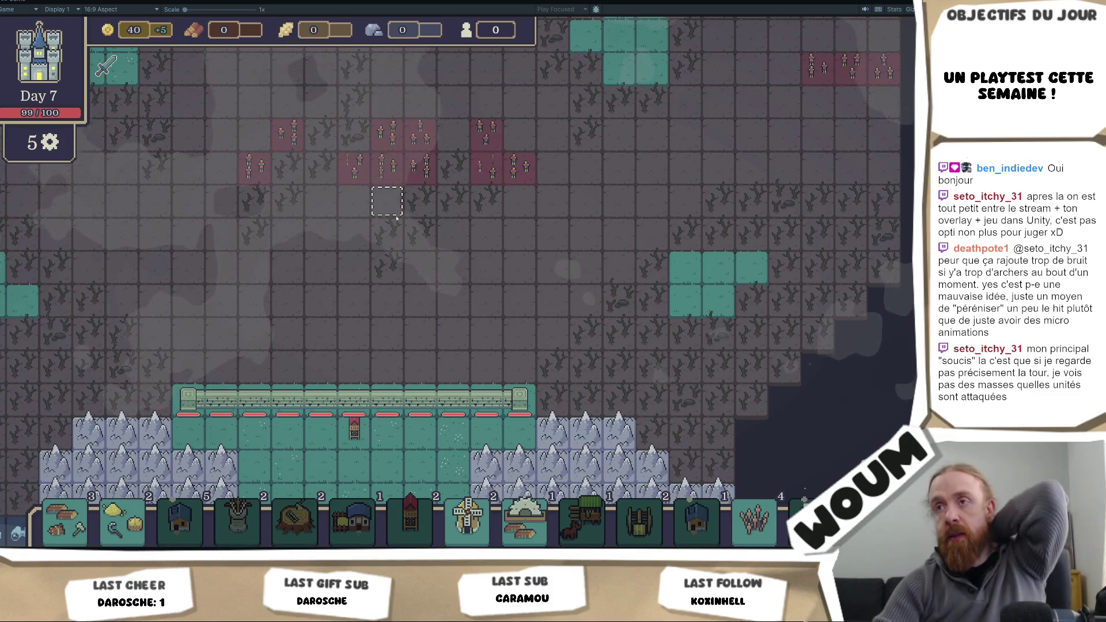
- Start the Day 7 night wave with Space and zoom to watch the zombie groups
{"action": "scroll", "coordinate": [398, 219], "scroll_direction": "down", "scroll_amount": 1}
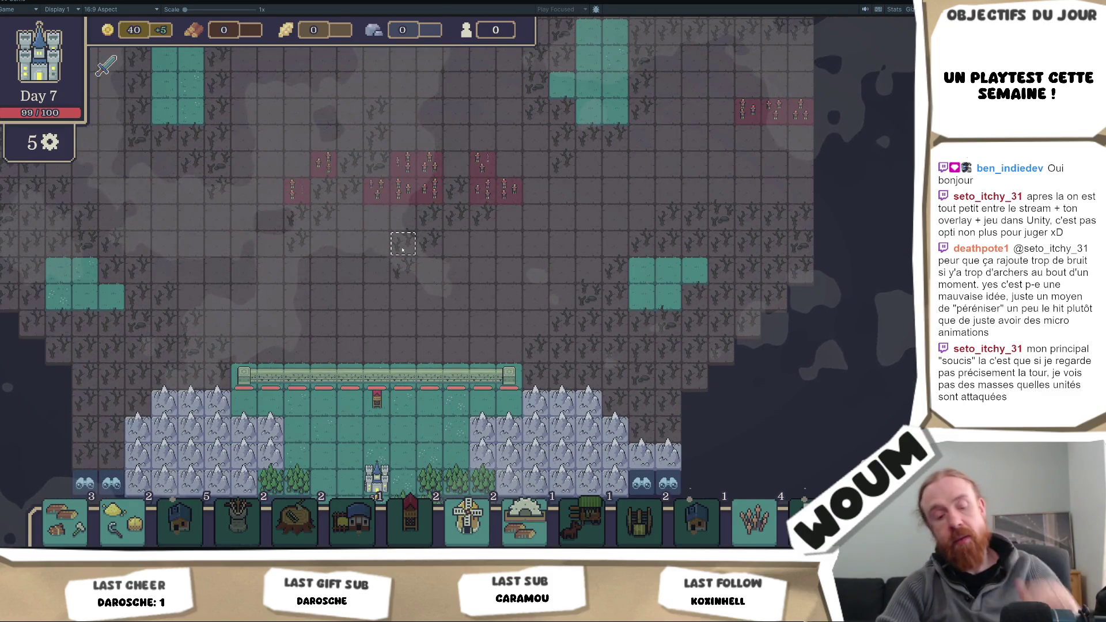
{"action": "key", "text": "space"}
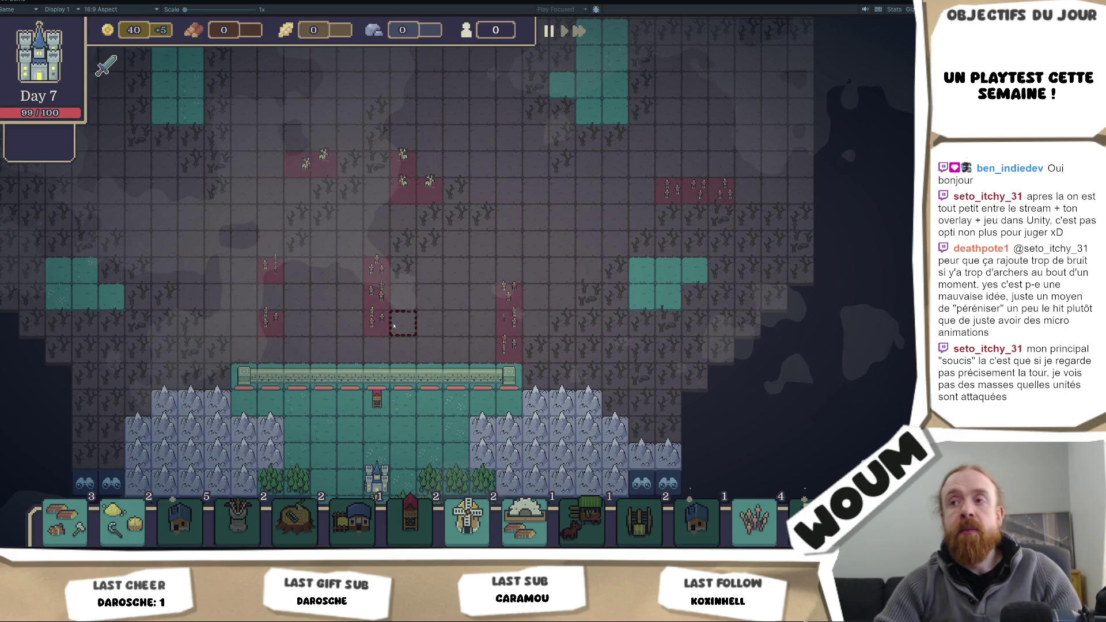
{"action": "scroll", "coordinate": [411, 326], "scroll_direction": "up", "scroll_amount": 2}
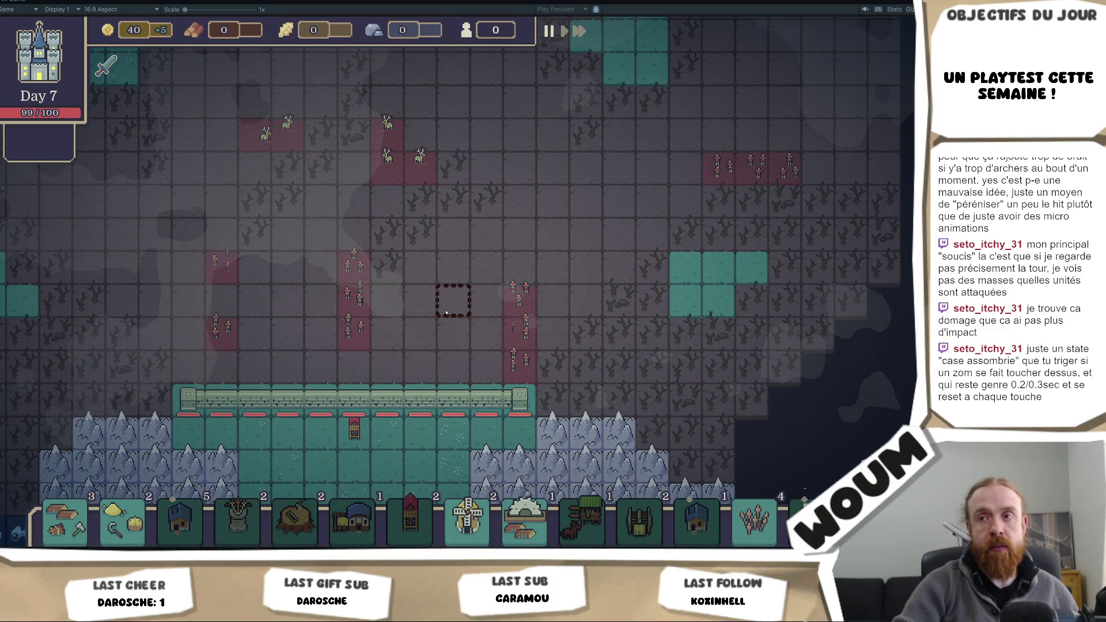
{"action": "scroll", "coordinate": [446, 312], "scroll_direction": "down", "scroll_amount": 3}
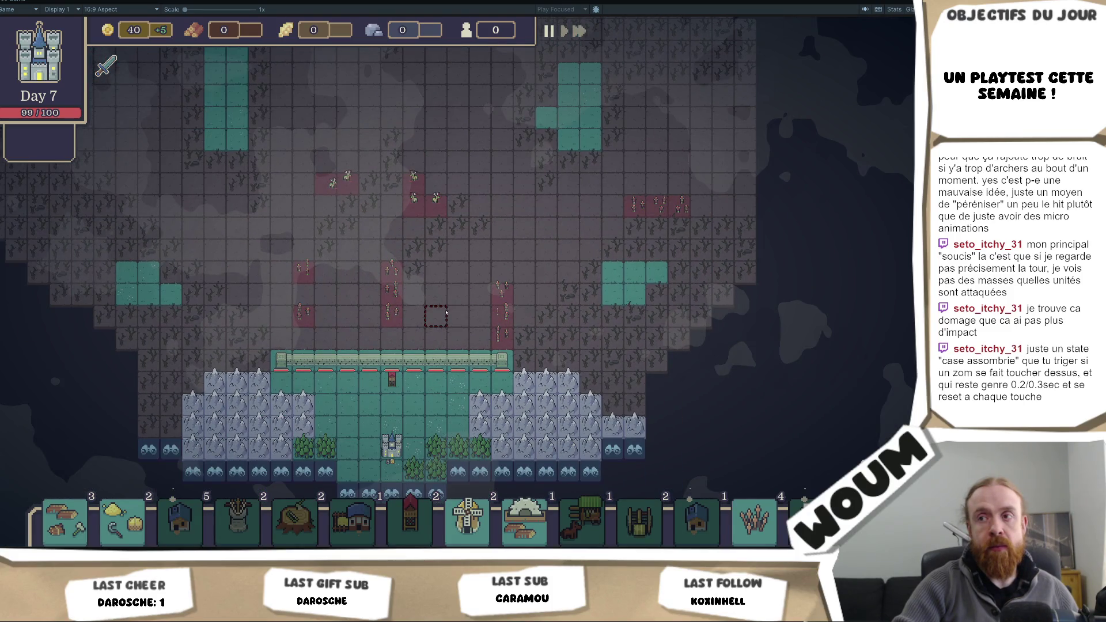
{"action": "scroll", "coordinate": [445, 312], "scroll_direction": "up", "scroll_amount": 1}
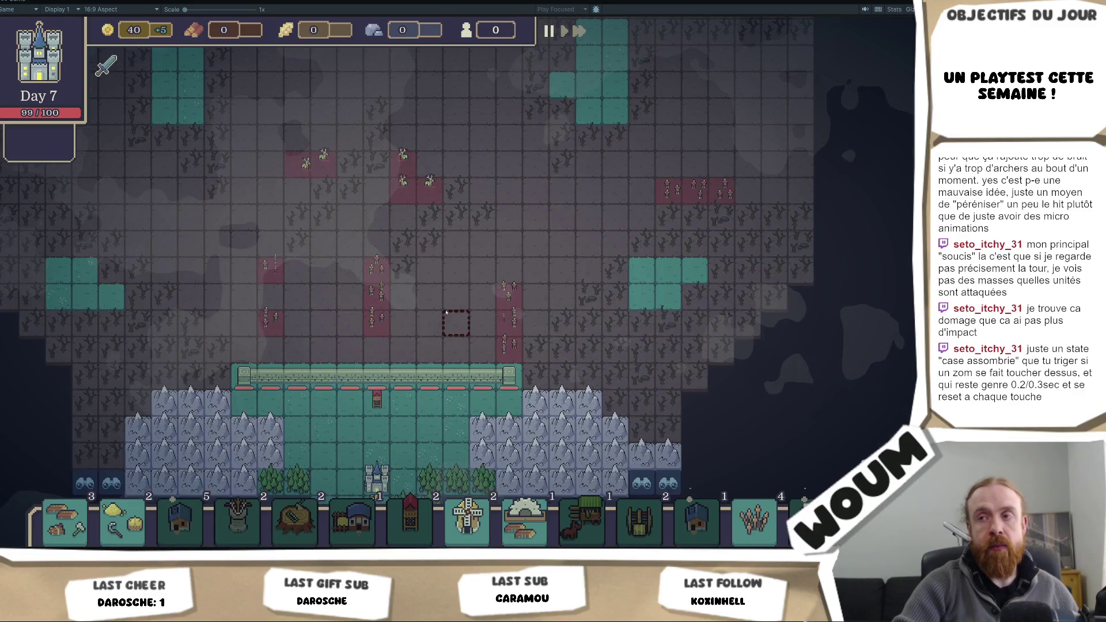
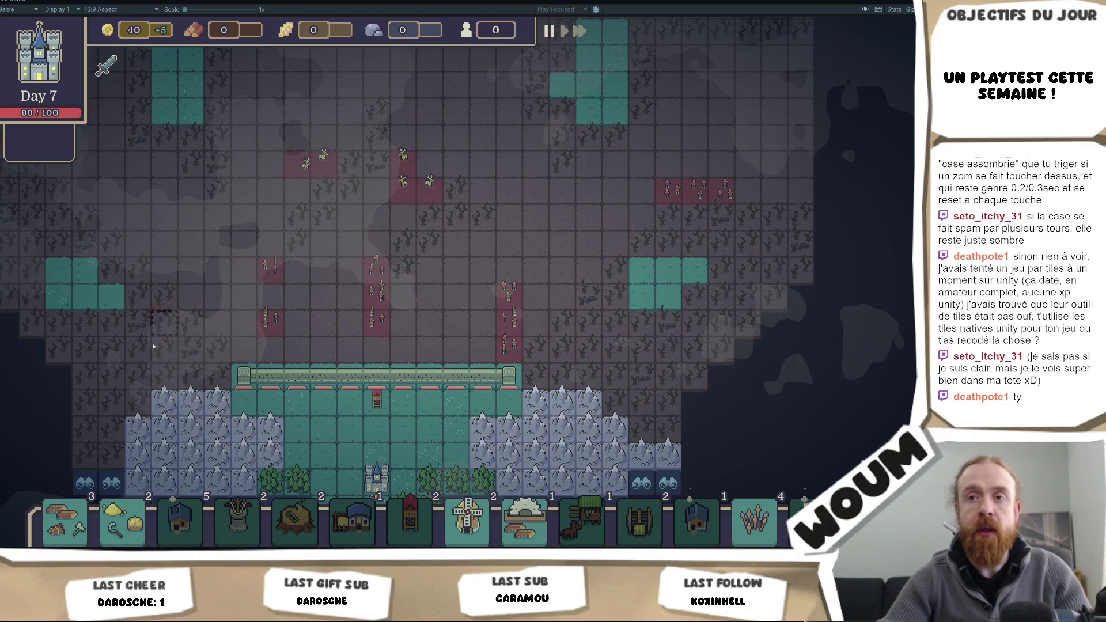
- Take the Scout Post reward, reveal land around a border tile, and pan to the northern zombie zones
{"action": "mouse_move", "coordinate": [152, 419]}
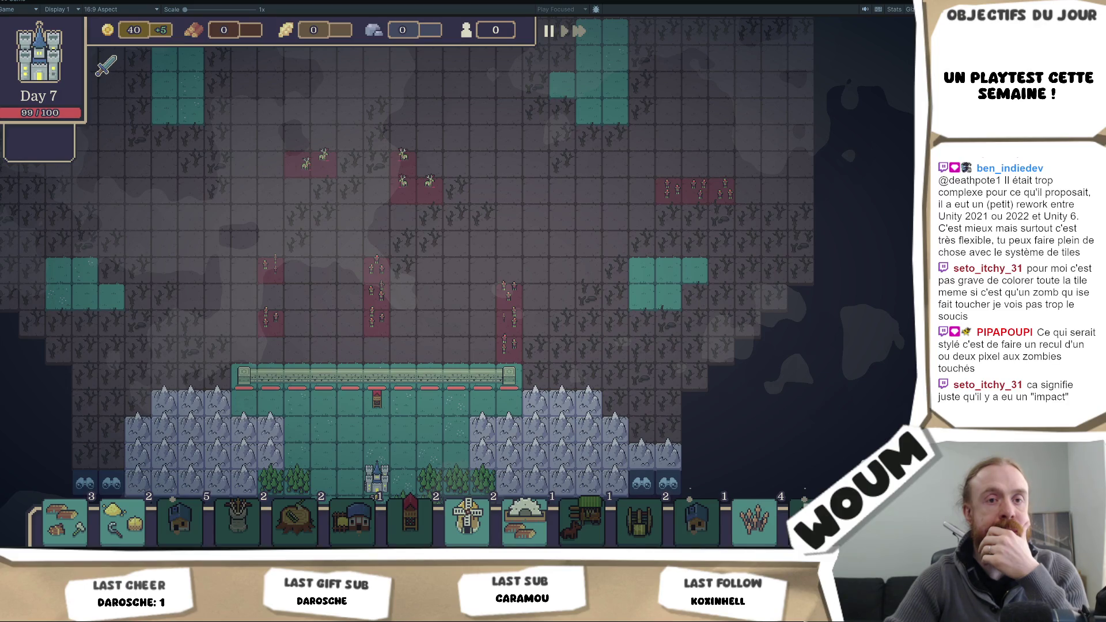
{"action": "mouse_move", "coordinate": [337, 371]}
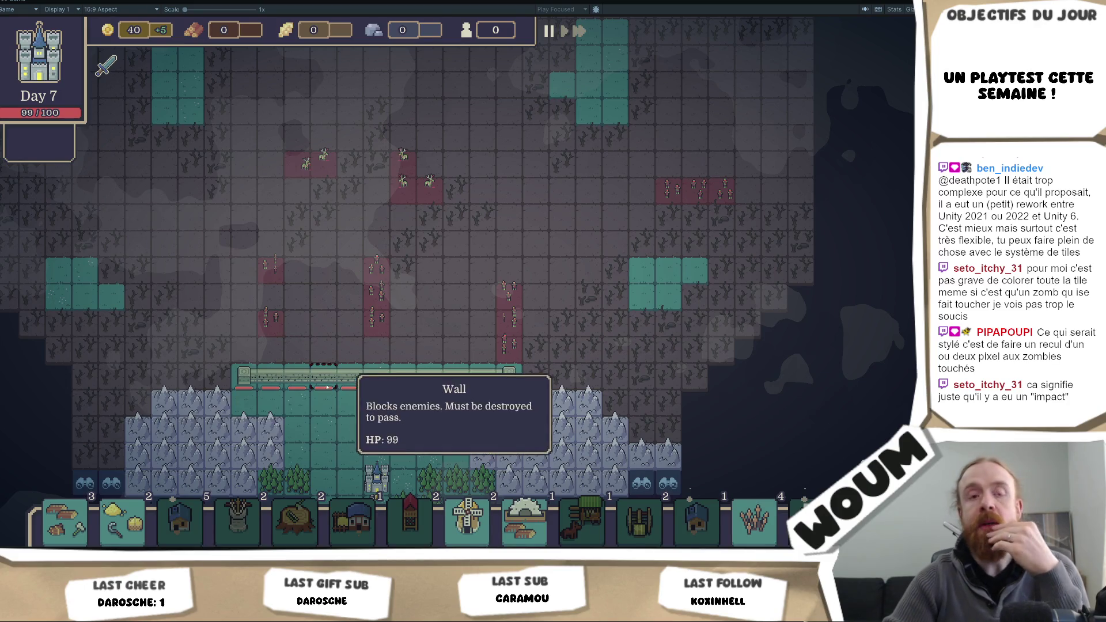
{"action": "mouse_move", "coordinate": [378, 333]}
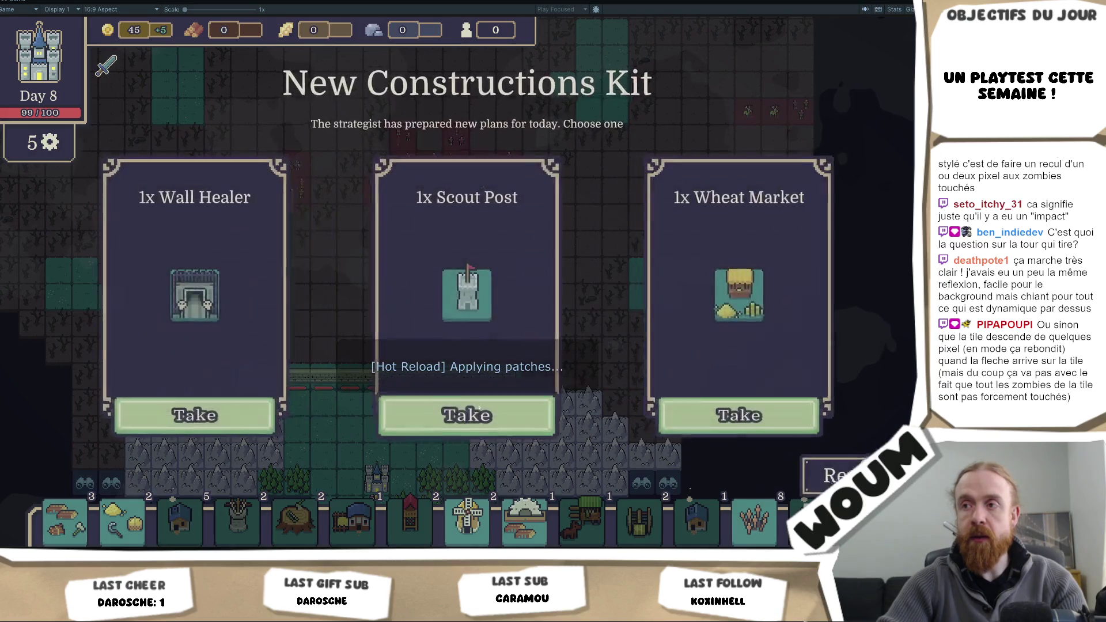
{"action": "left_click", "coordinate": [470, 414]}
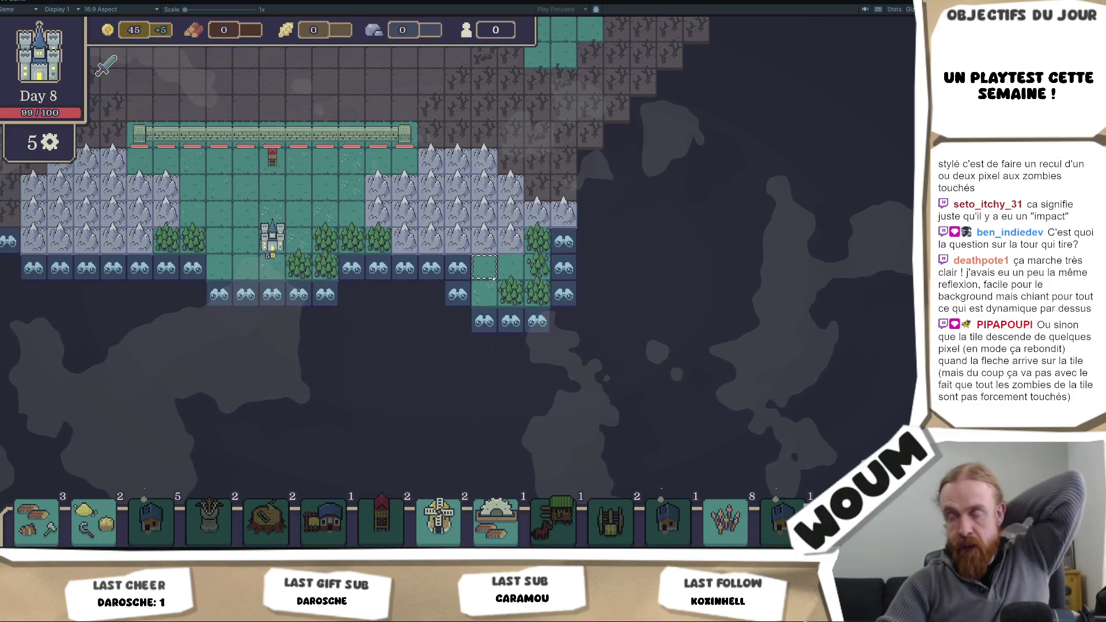
{"action": "left_click", "coordinate": [475, 286]}
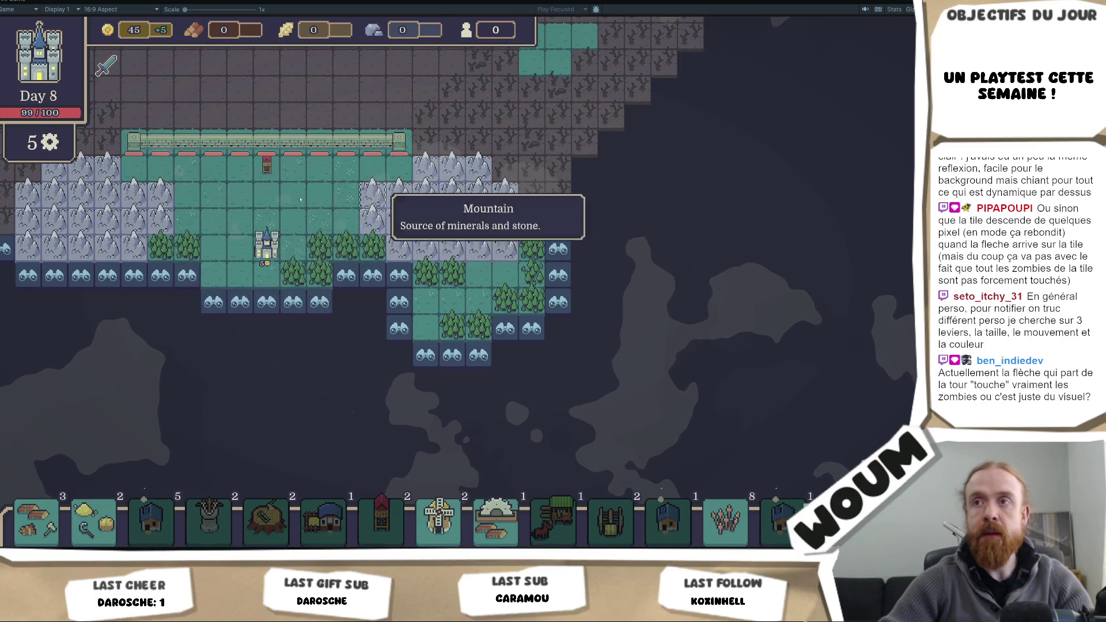
{"action": "left_click_drag", "start_coordinate": [257, 83], "coordinate": [356, 299]}
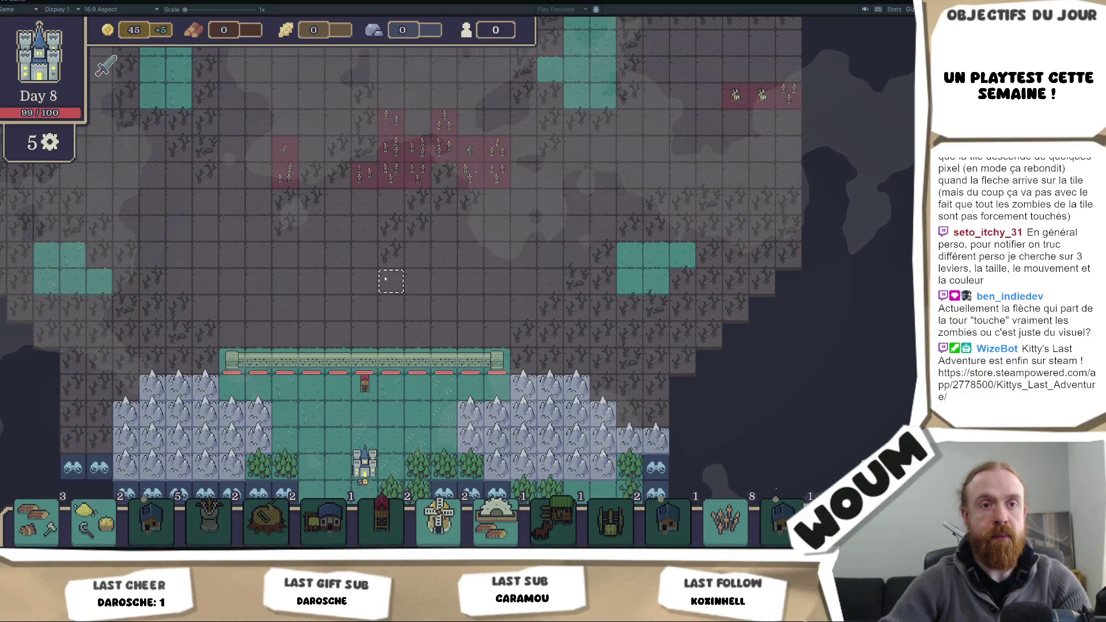
- Nudge the map view, launch the day 8 night wave, zoom in, and stop the playtest
{"action": "left_click_drag", "start_coordinate": [385, 279], "coordinate": [377, 275]}
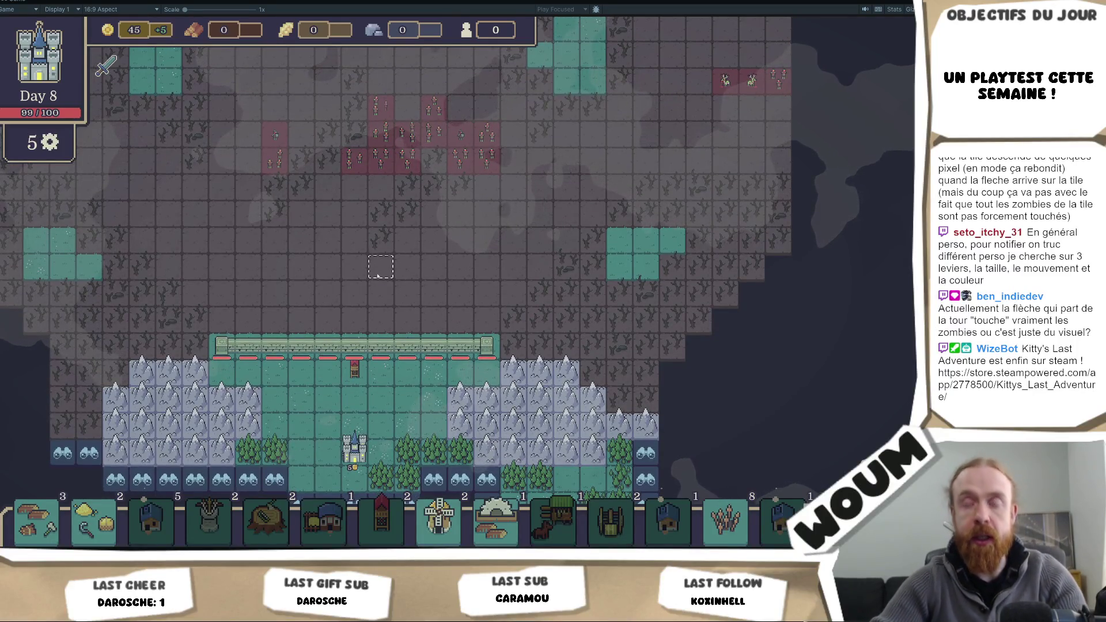
{"action": "key", "text": "space"}
{"action": "scroll", "coordinate": [460, 308], "scroll_direction": "up", "scroll_amount": 1}
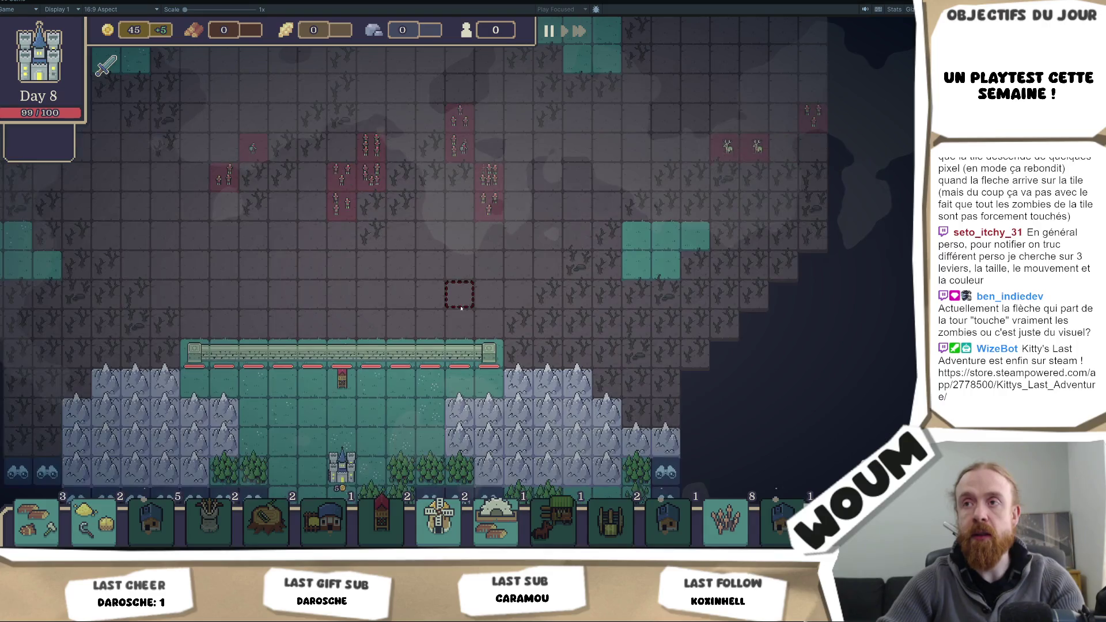
{"action": "scroll", "coordinate": [461, 308], "scroll_direction": "up", "scroll_amount": 1}
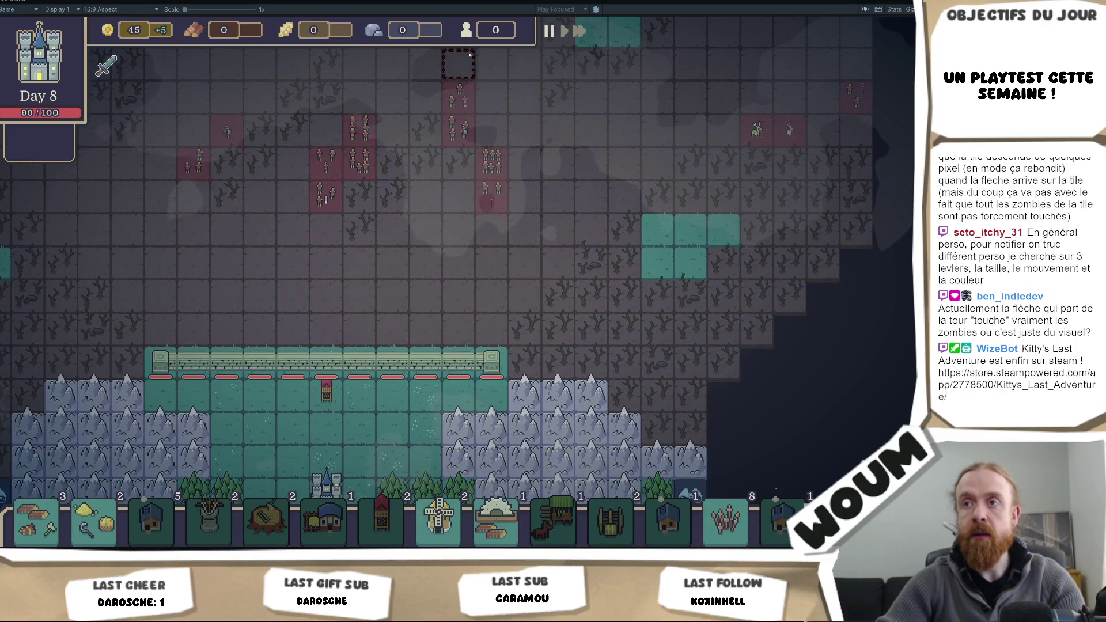
{"action": "key", "text": "ctrl+p"}
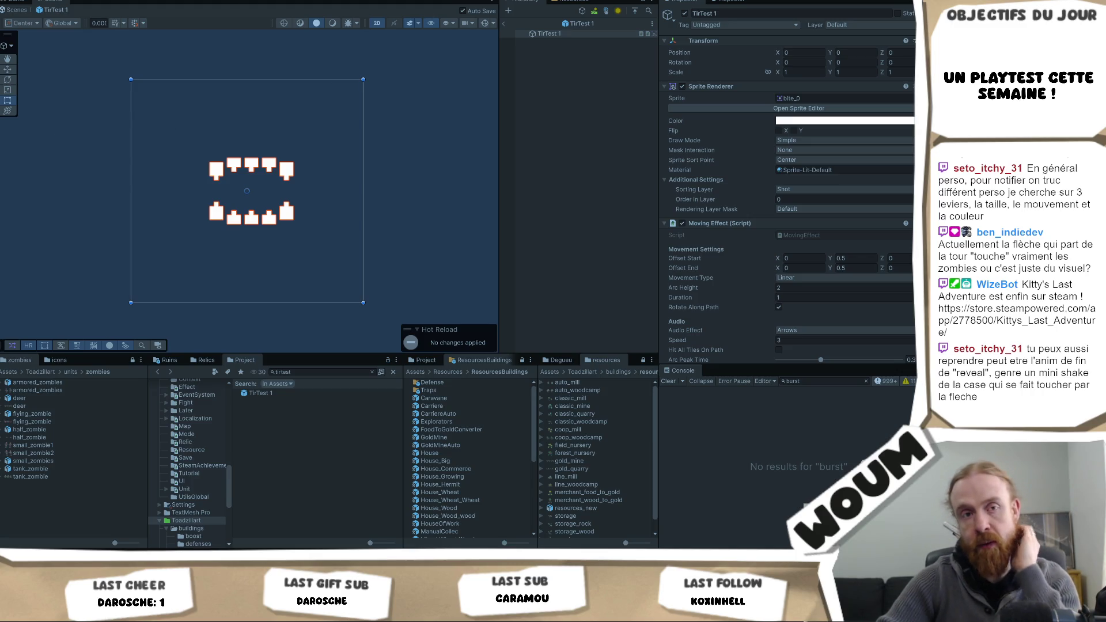
- Rerun the game, show the unfiltered Console, open the InvalidProgramException stack trace, and clear the Project search
{"action": "key", "text": "ctrl+p"}
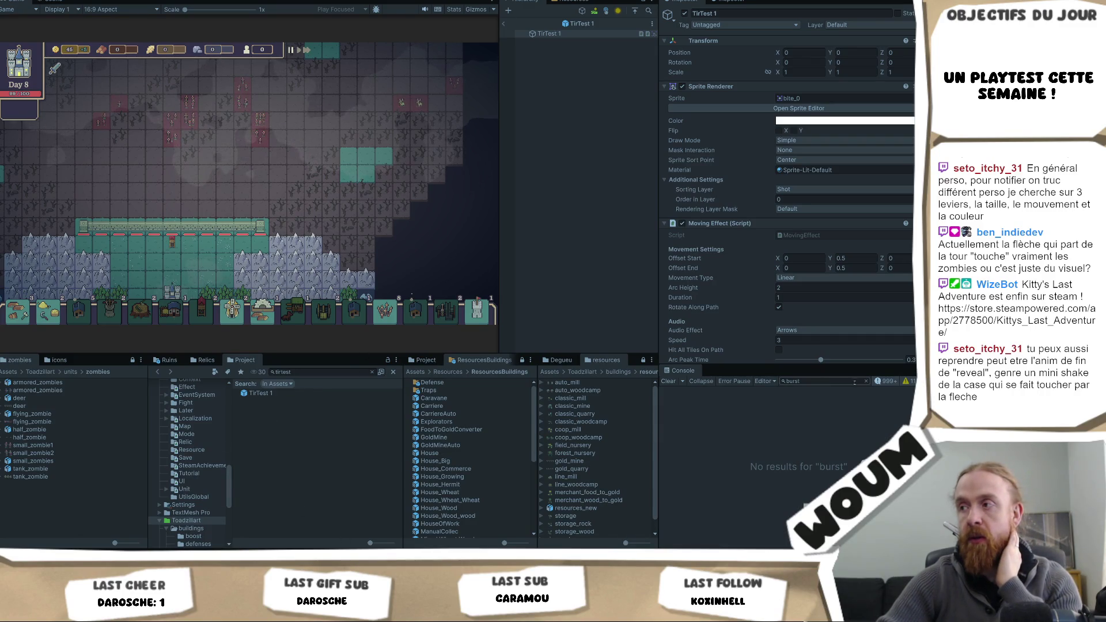
{"action": "left_click", "coordinate": [866, 381]}
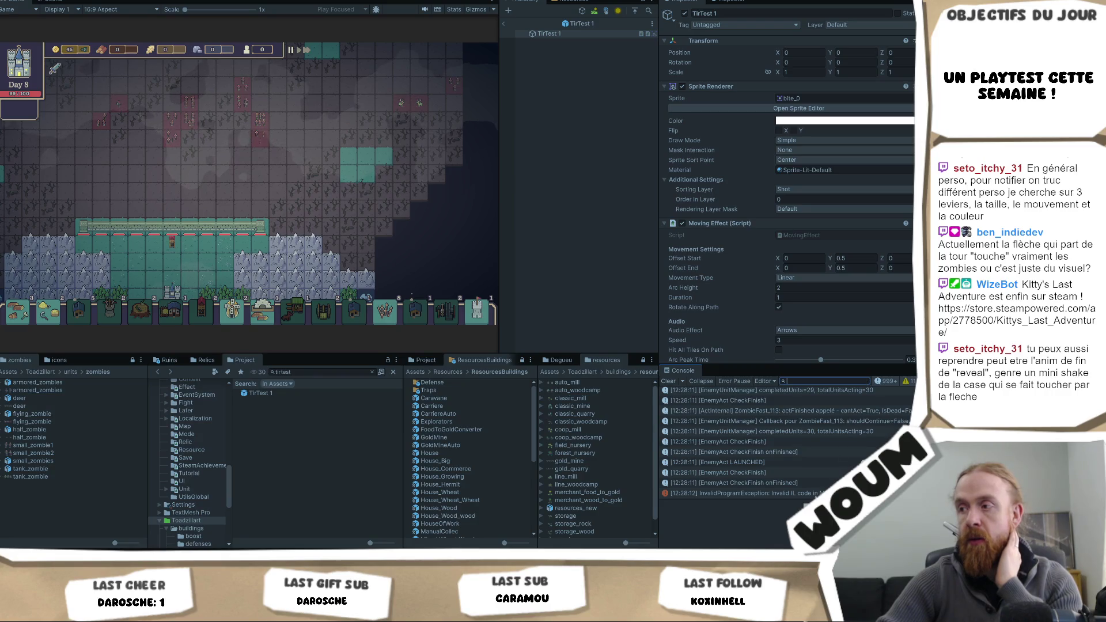
{"action": "left_click", "coordinate": [815, 493]}
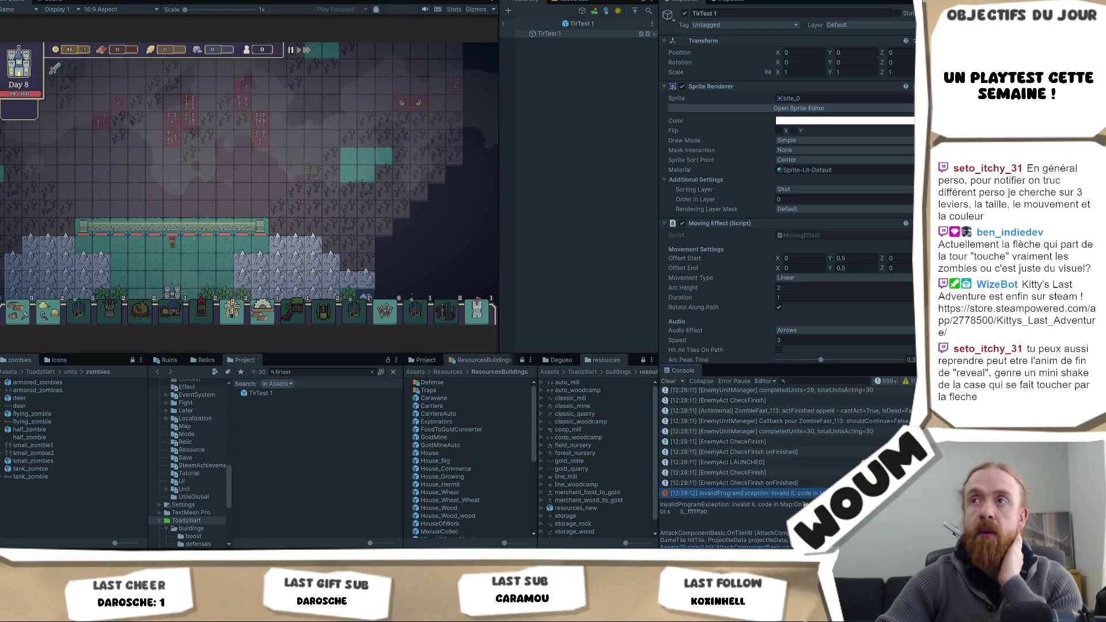
{"action": "left_click", "coordinate": [372, 372]}
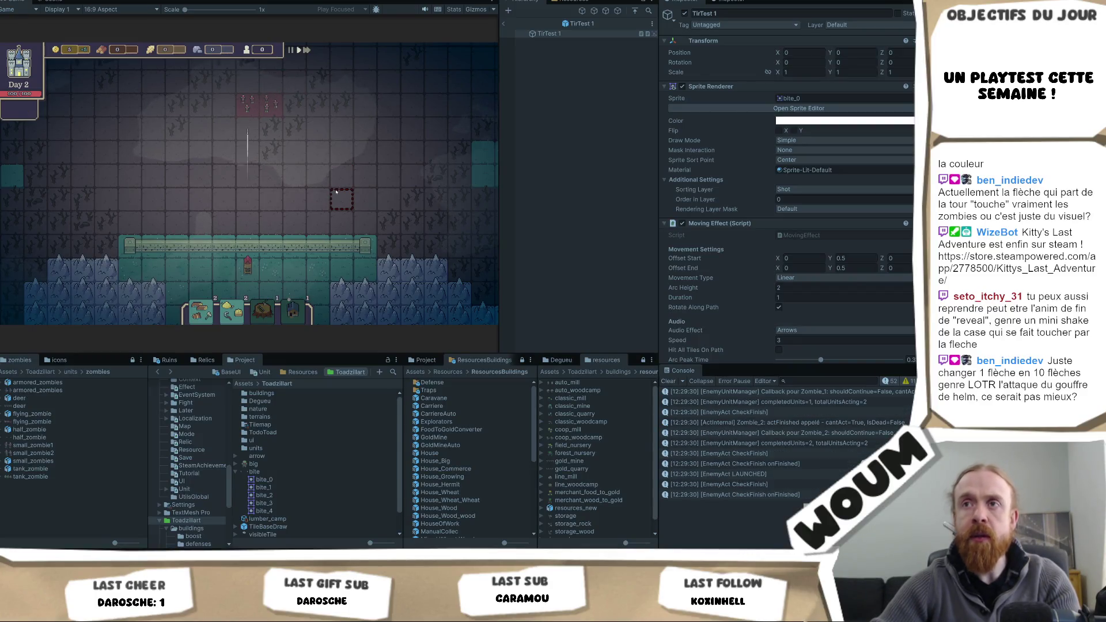
- Zoom the Game view in and out while the fresh run plays through day 2
{"action": "scroll", "coordinate": [335, 196], "scroll_direction": "up", "scroll_amount": 2}
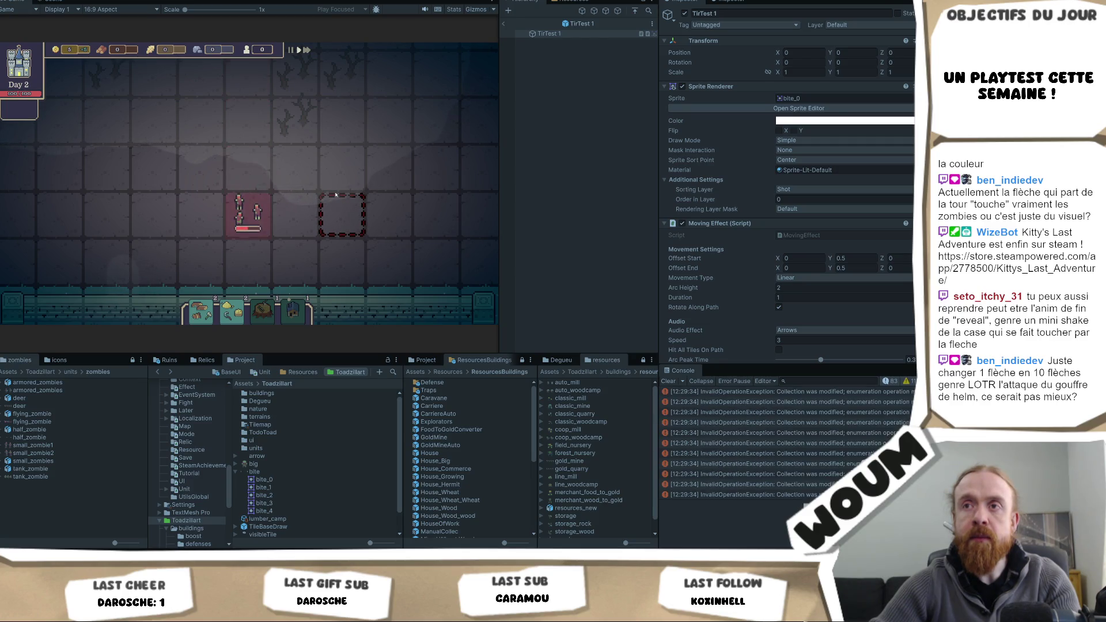
{"action": "scroll", "coordinate": [333, 200], "scroll_direction": "down", "scroll_amount": 2}
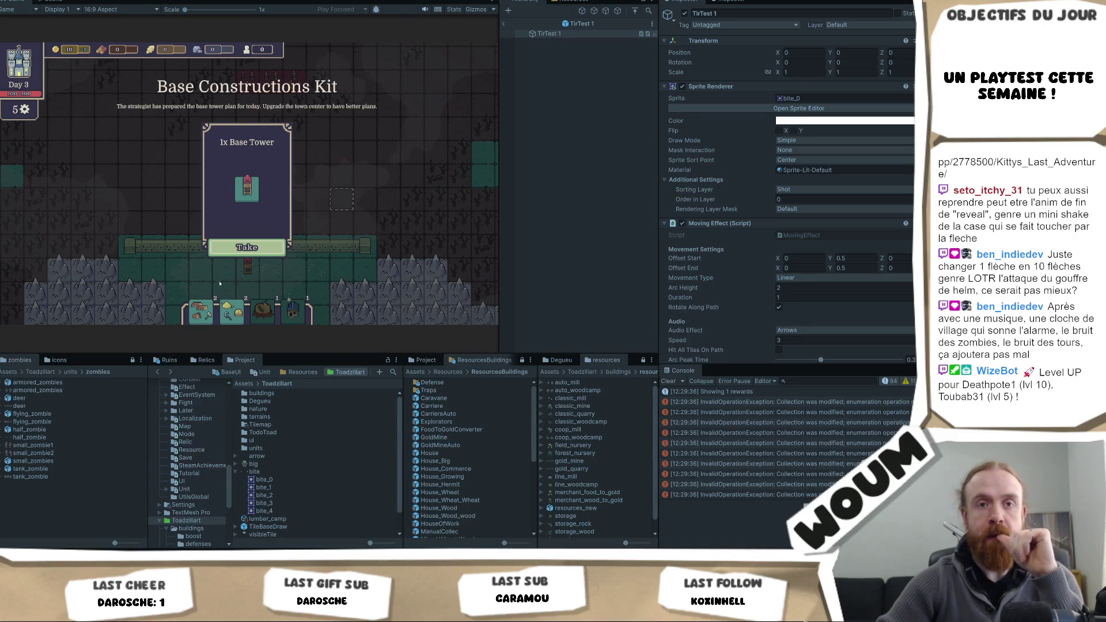
- Take the Base Tower and a kit card, clear the Console, advance Day 3 to zombies, then stop playing
{"action": "left_click", "coordinate": [247, 247]}
{"action": "left_click", "coordinate": [111, 247]}
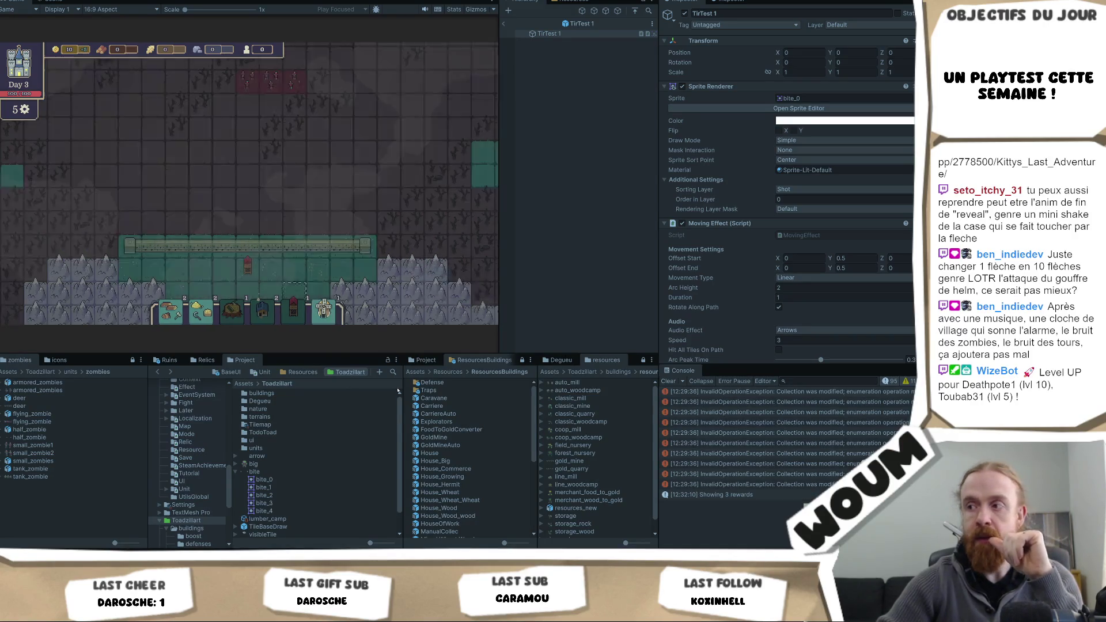
{"action": "left_click", "coordinate": [667, 381]}
{"action": "left_click", "coordinate": [224, 150]}
{"action": "key", "text": "F1"}
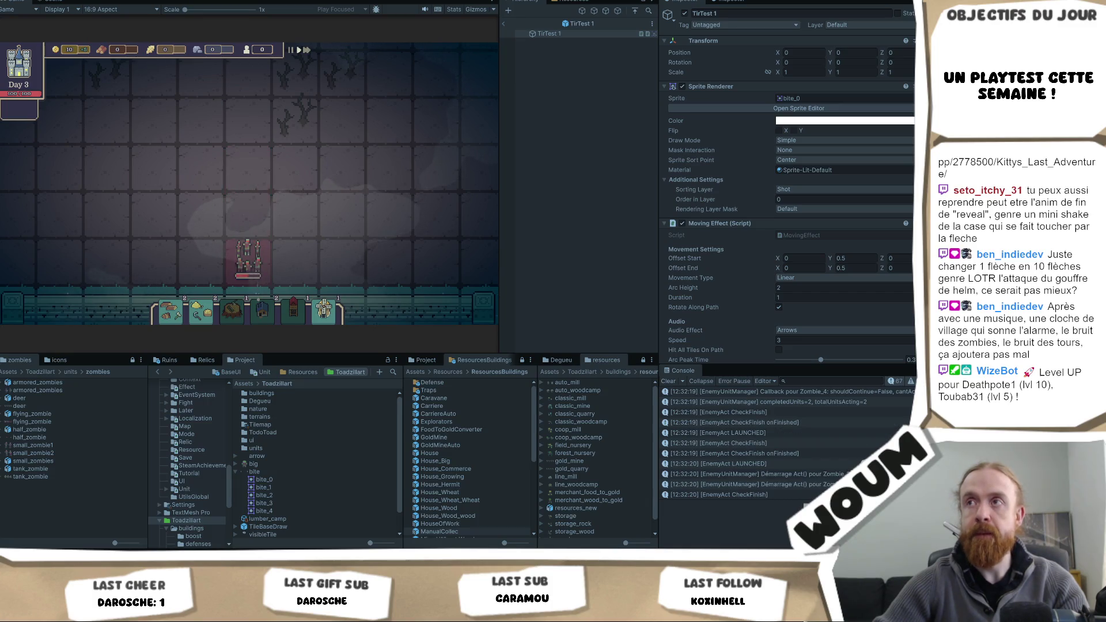
{"action": "key", "text": "ctrl+p"}
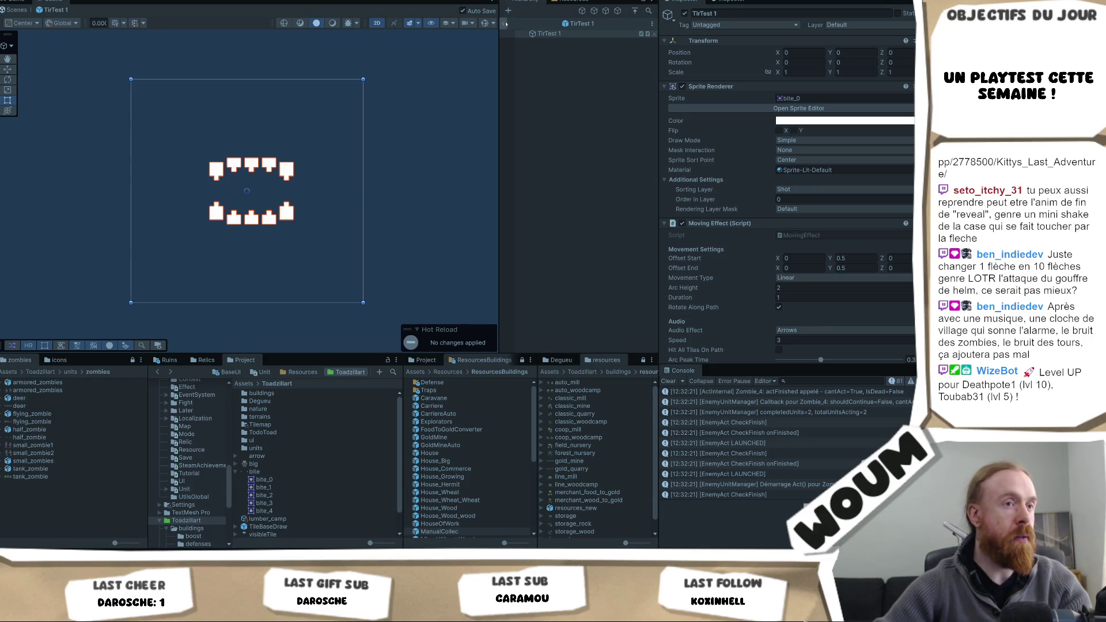
- Use the Hierarchy breadcrumb back arrow to exit the TirTest 1 prefab into the testmap scene
{"action": "left_click", "coordinate": [505, 23]}
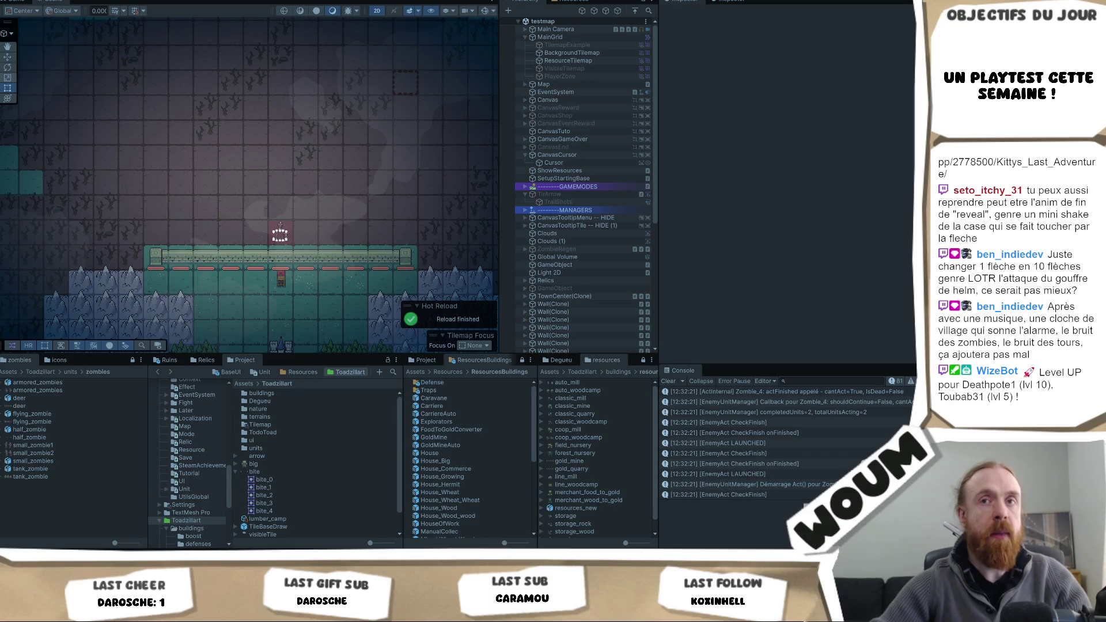
- Select Clouds (1), start playing, take Automatic Chopping plus a second card, advance to night, and return to Scene view
{"action": "left_click", "coordinate": [11, 119]}
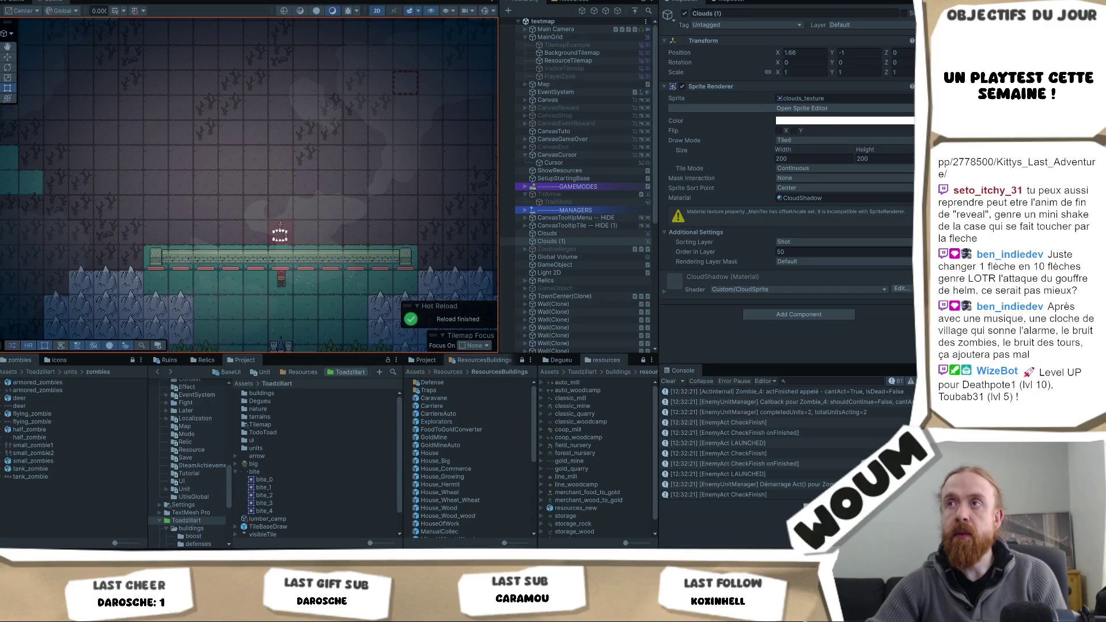
{"action": "key", "text": "ctrl+p"}
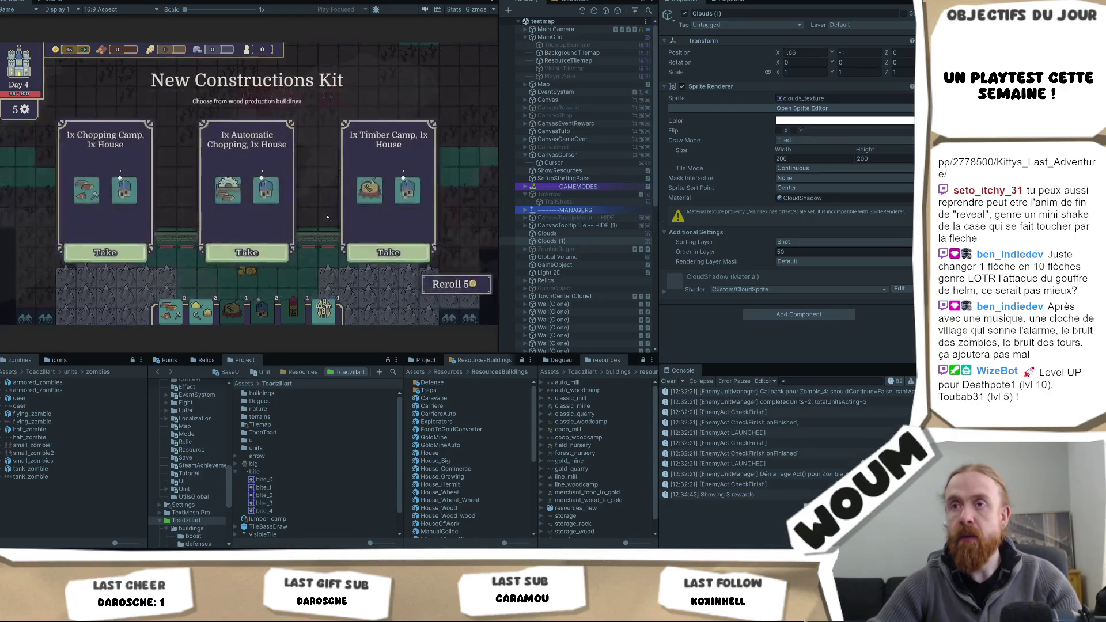
{"action": "left_click", "coordinate": [246, 254]}
{"action": "left_click", "coordinate": [384, 253]}
{"action": "key", "text": "F1"}
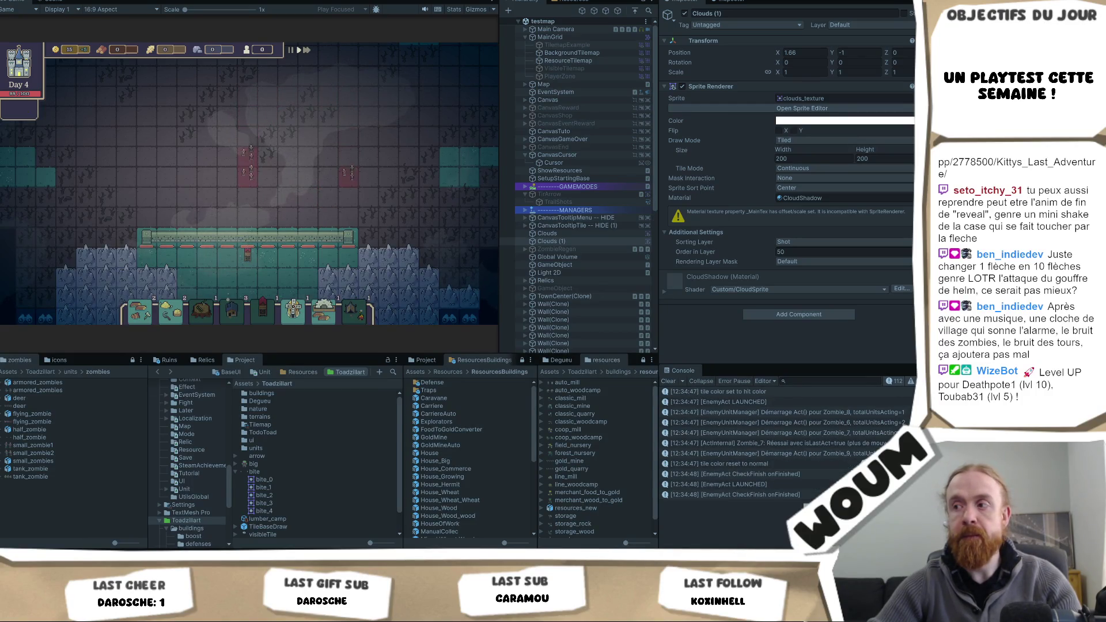
{"action": "key", "text": "ctrl+1"}
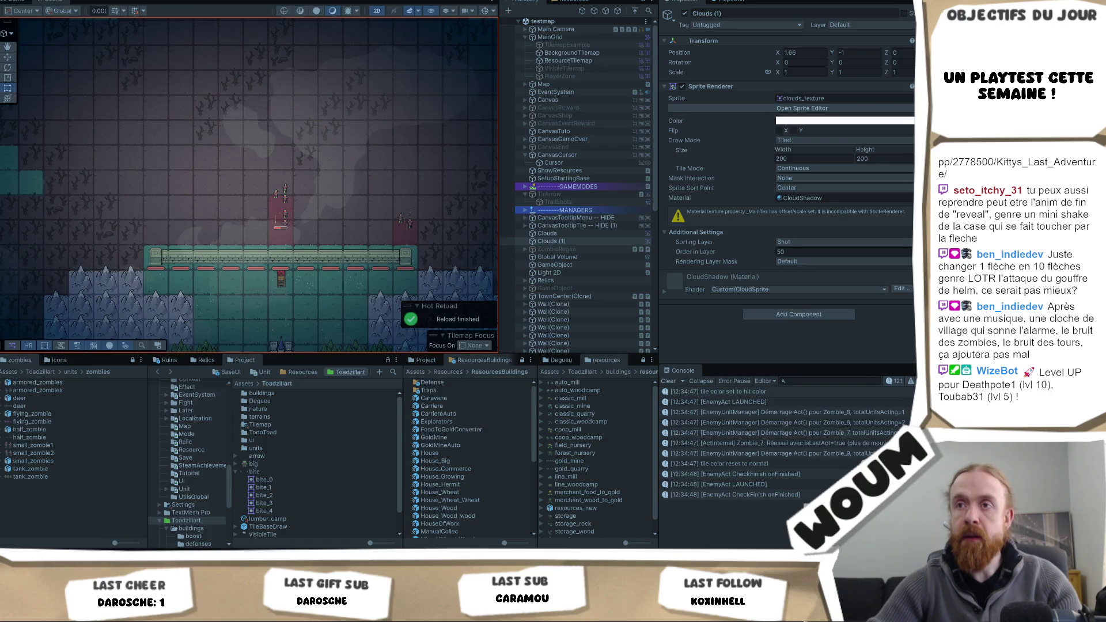
- Read the stack traces of the EnemyAct LAUNCHED, CheckFinish and EnemyUnitManager log messages
{"action": "scroll", "coordinate": [766, 415], "scroll_direction": "up", "scroll_amount": 1}
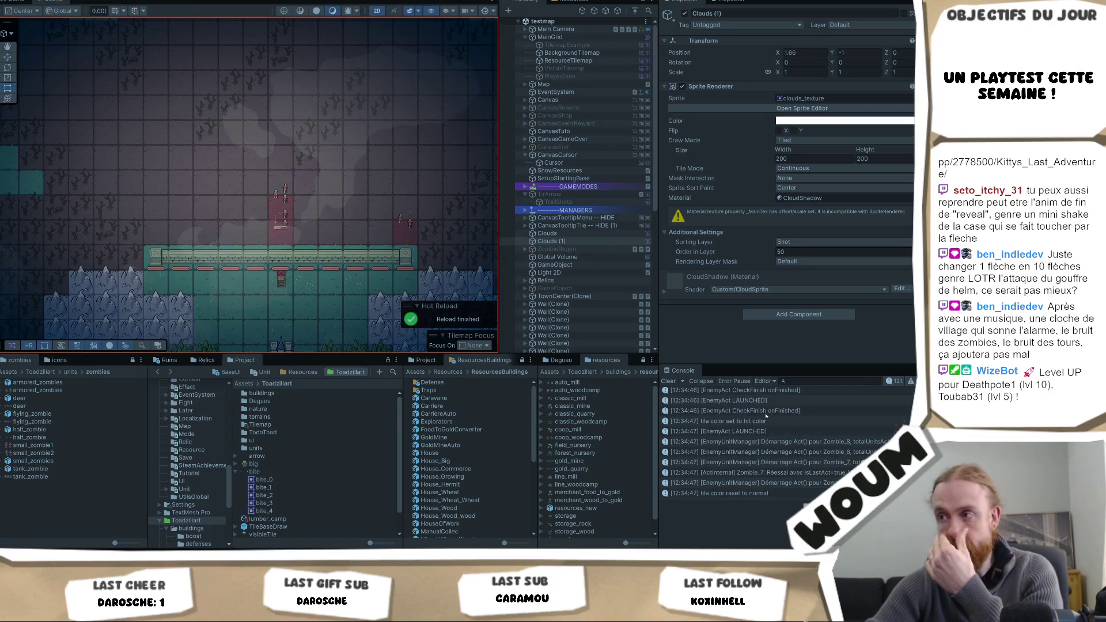
{"action": "left_click", "coordinate": [767, 421]}
{"action": "scroll", "coordinate": [770, 447], "scroll_direction": "down", "scroll_amount": 3}
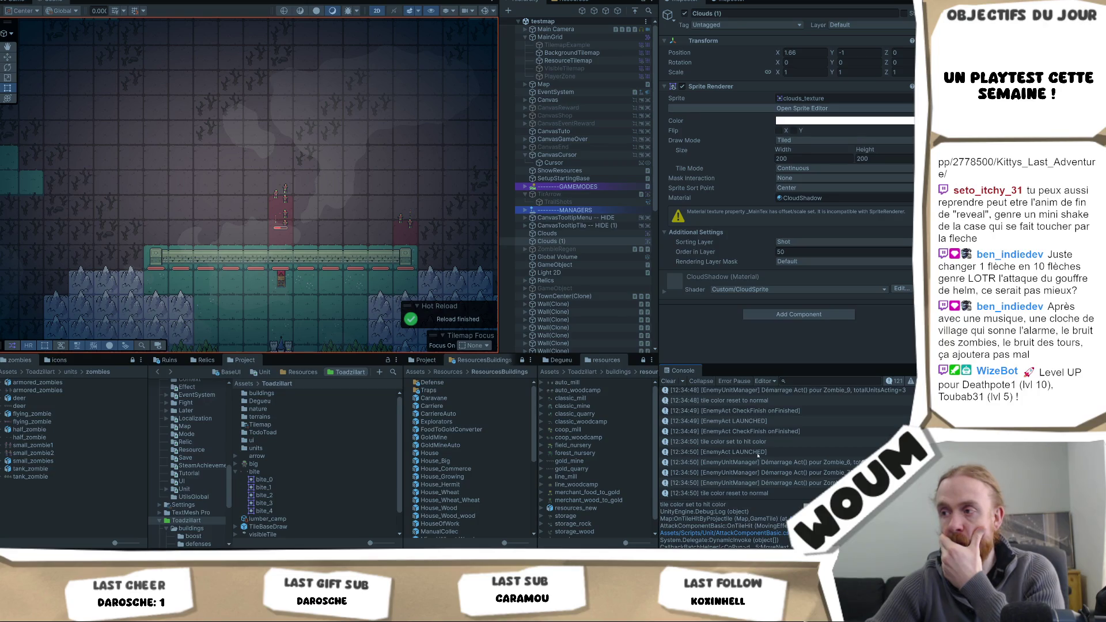
{"action": "left_click", "coordinate": [758, 454]}
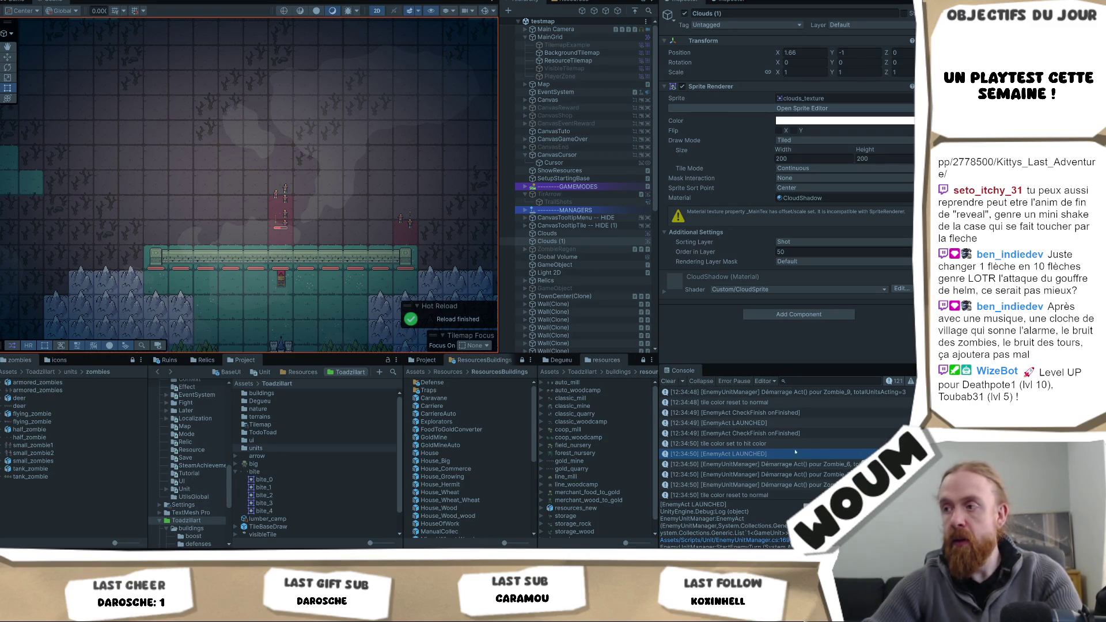
{"action": "left_click", "coordinate": [771, 475]}
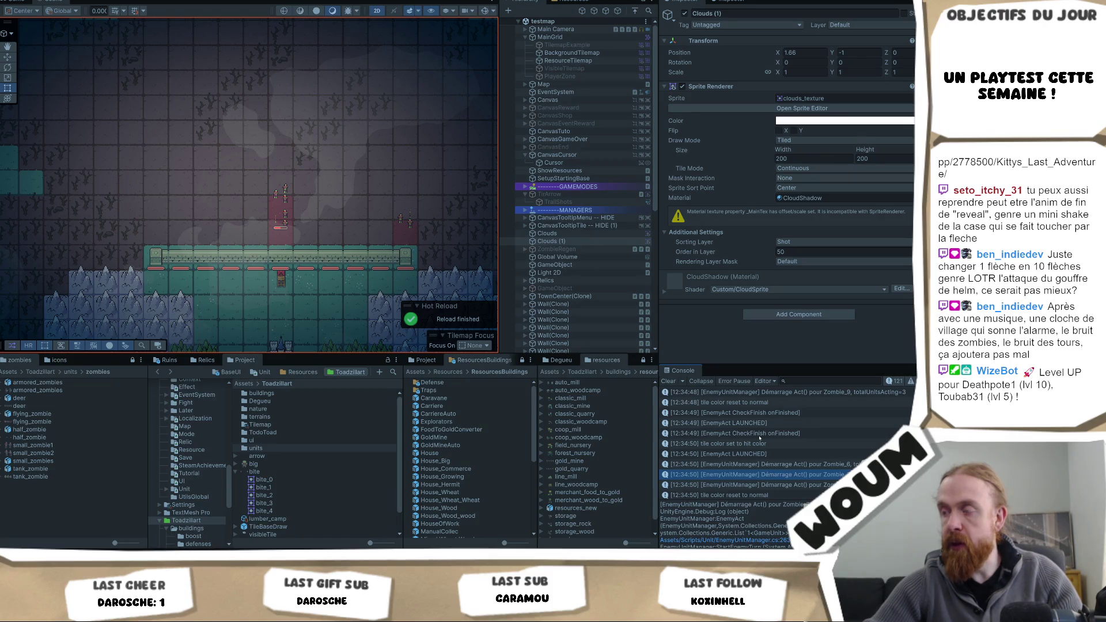
{"action": "left_click", "coordinate": [759, 436]}
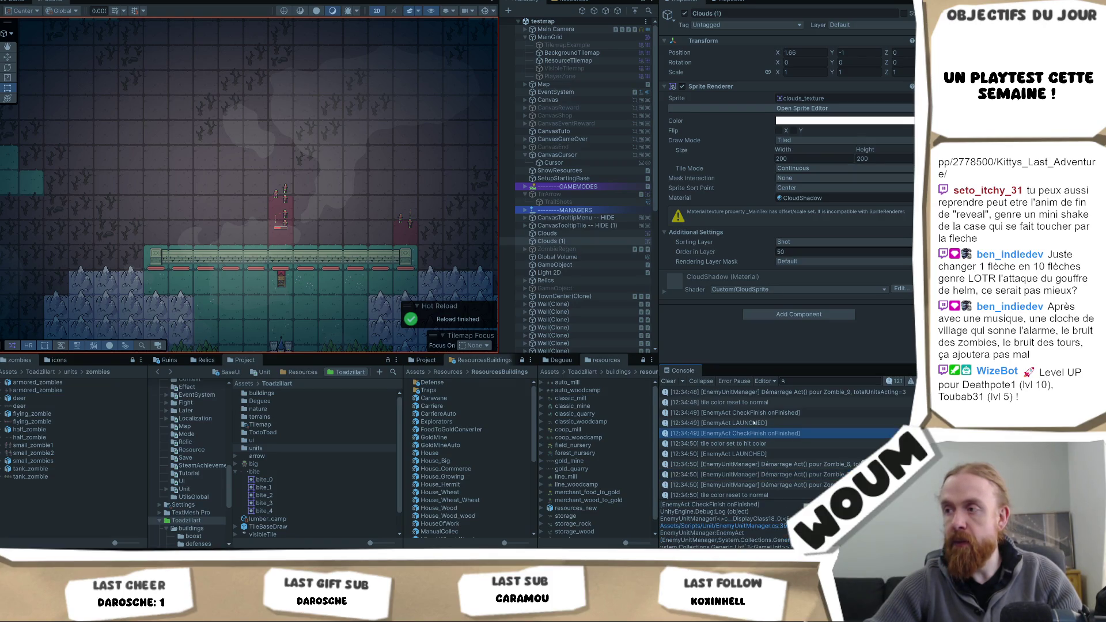
{"action": "left_click", "coordinate": [753, 424]}
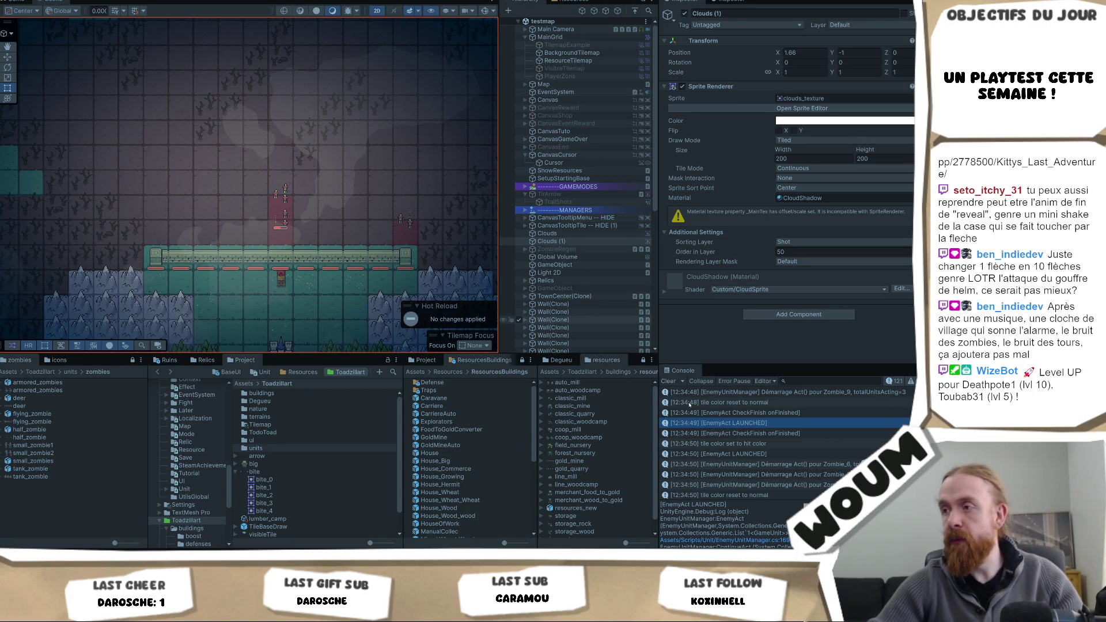
- Clear the Console, toggle Game and Scene views, read the tile colour messages, then stop and restart playing
{"action": "left_click", "coordinate": [668, 380]}
{"action": "left_click", "coordinate": [547, 234]}
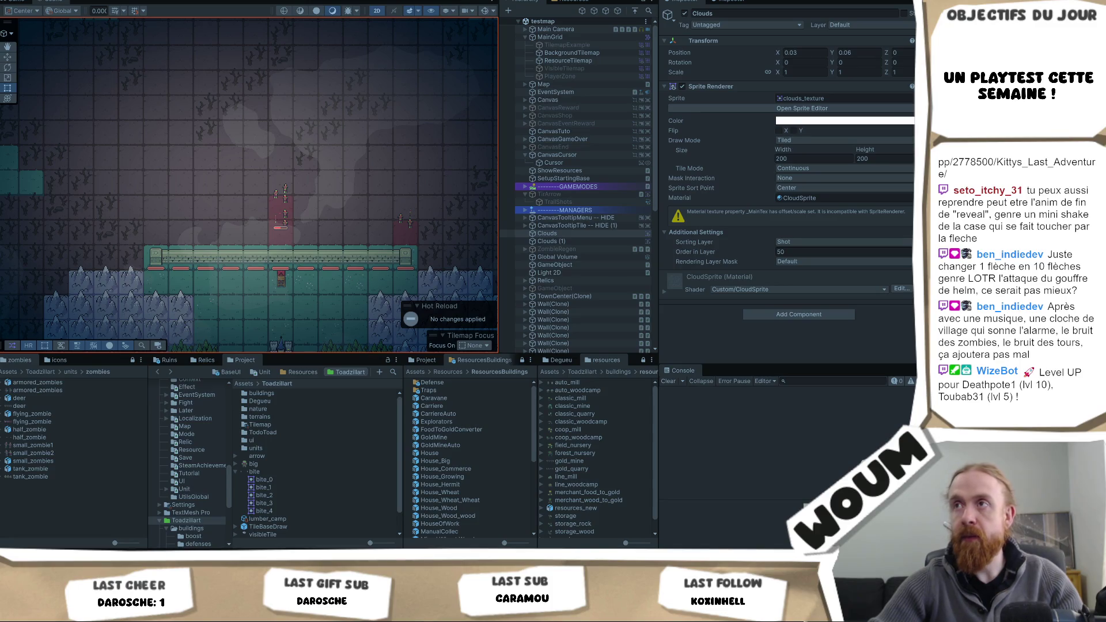
{"action": "key", "text": "ctrl+2"}
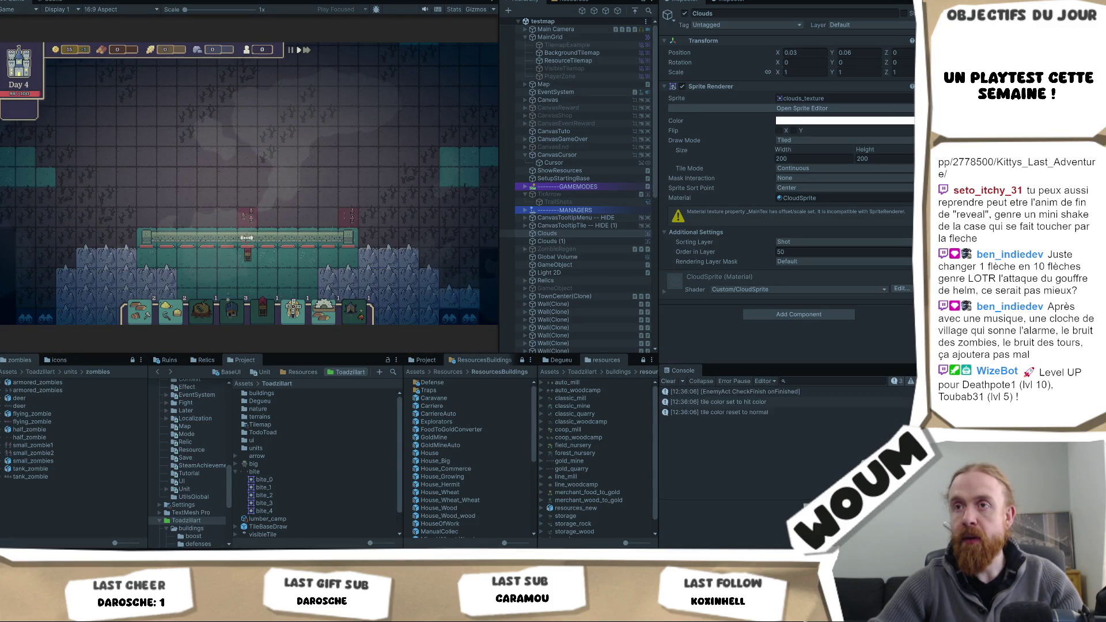
{"action": "key", "text": "ctrl+1"}
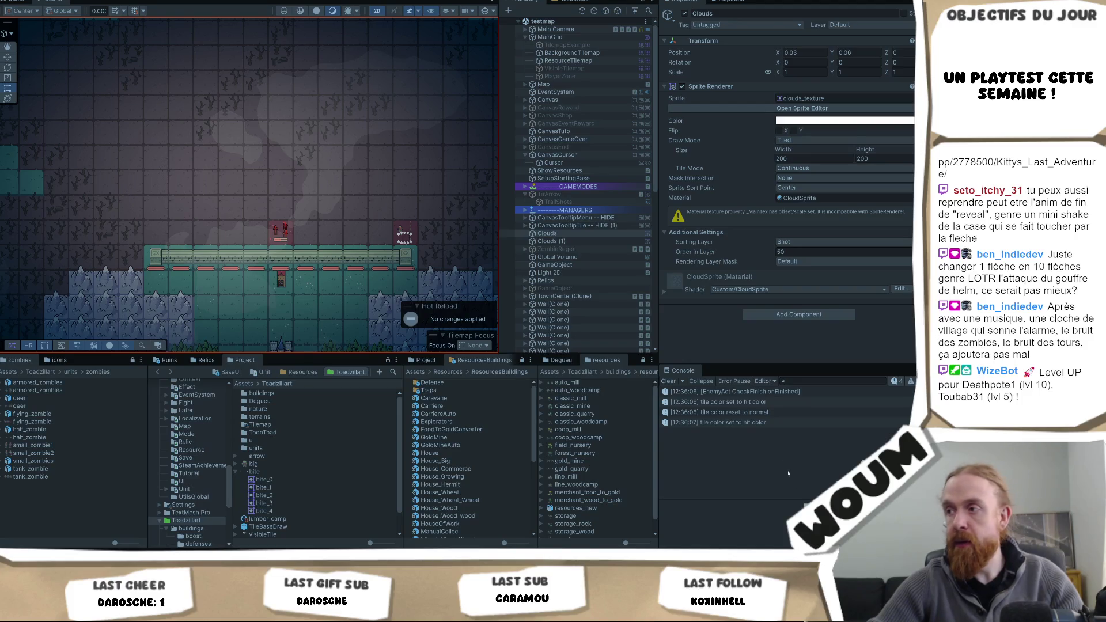
{"action": "left_click", "coordinate": [761, 412]}
{"action": "left_click", "coordinate": [760, 422]}
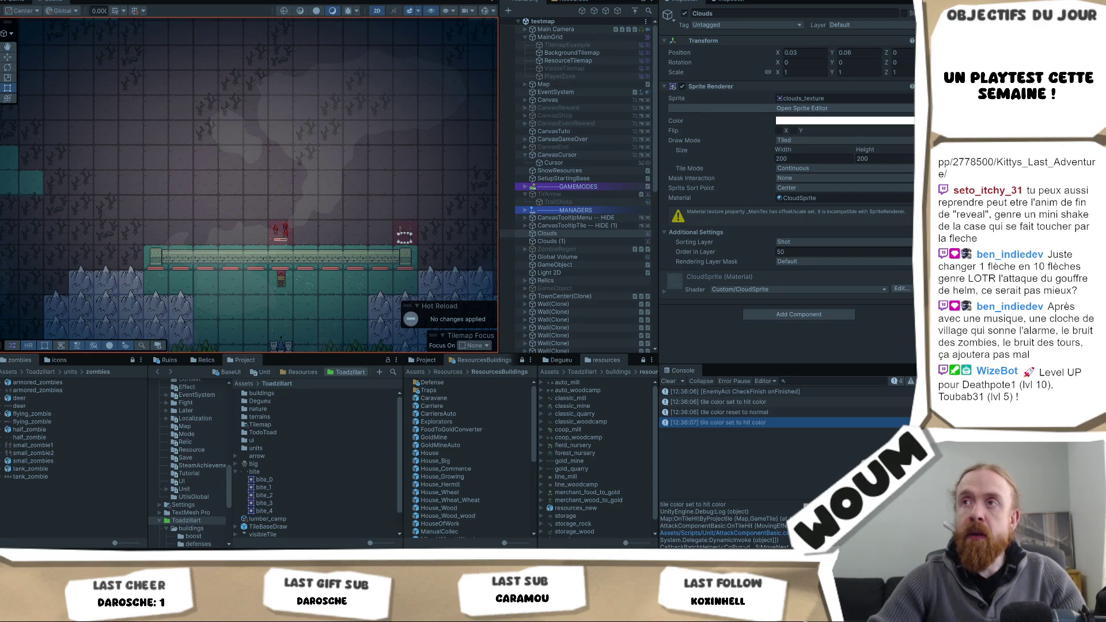
{"action": "key", "text": "ctrl+p"}
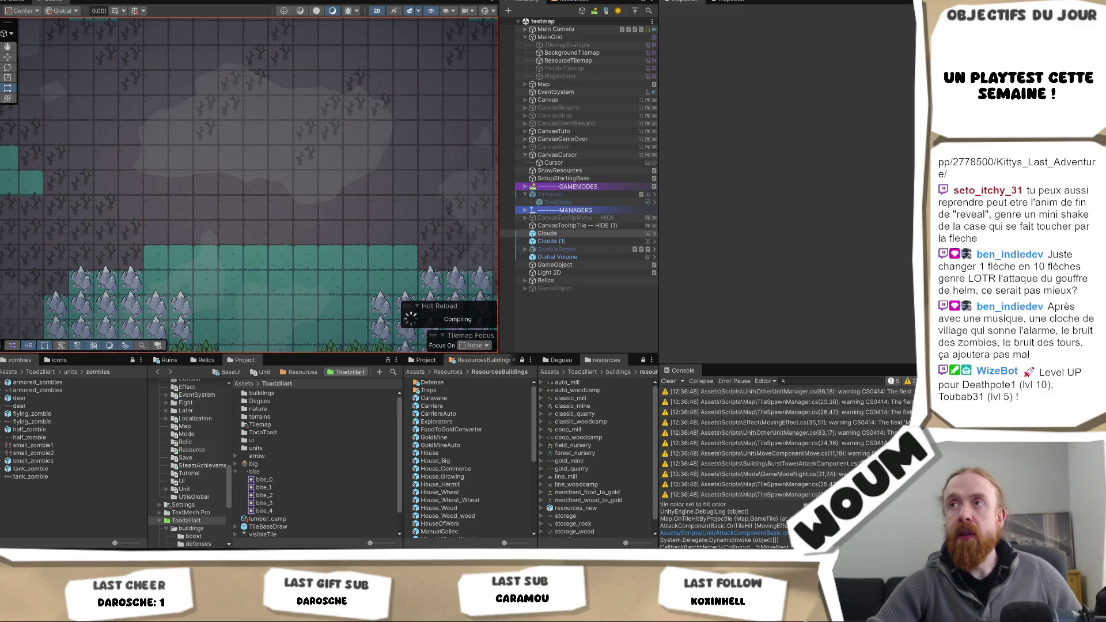
{"action": "left_click", "coordinate": [547, 234]}
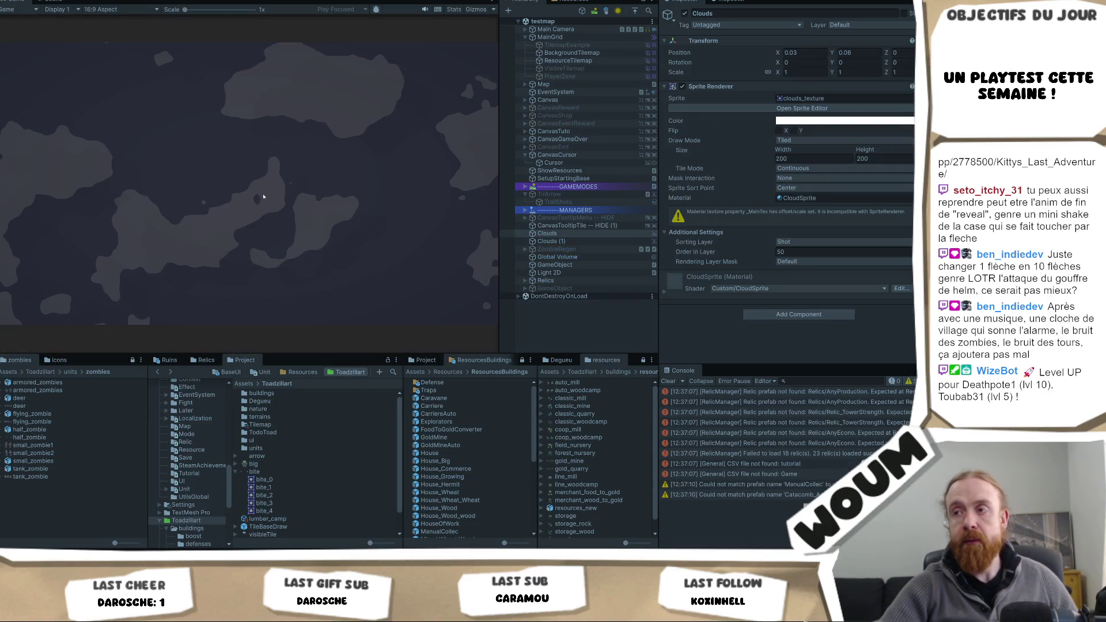
- Dismiss the intro dialog, place the town center, and skip 11 hours to reach day 2
{"action": "left_click", "coordinate": [246, 277]}
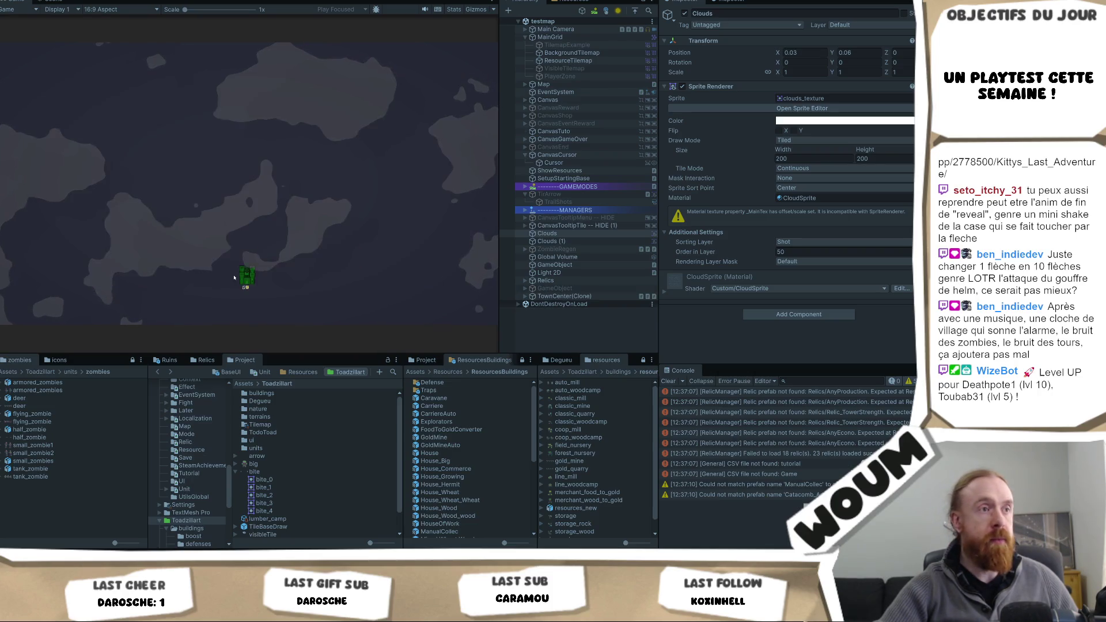
{"action": "left_click", "coordinate": [246, 277]}
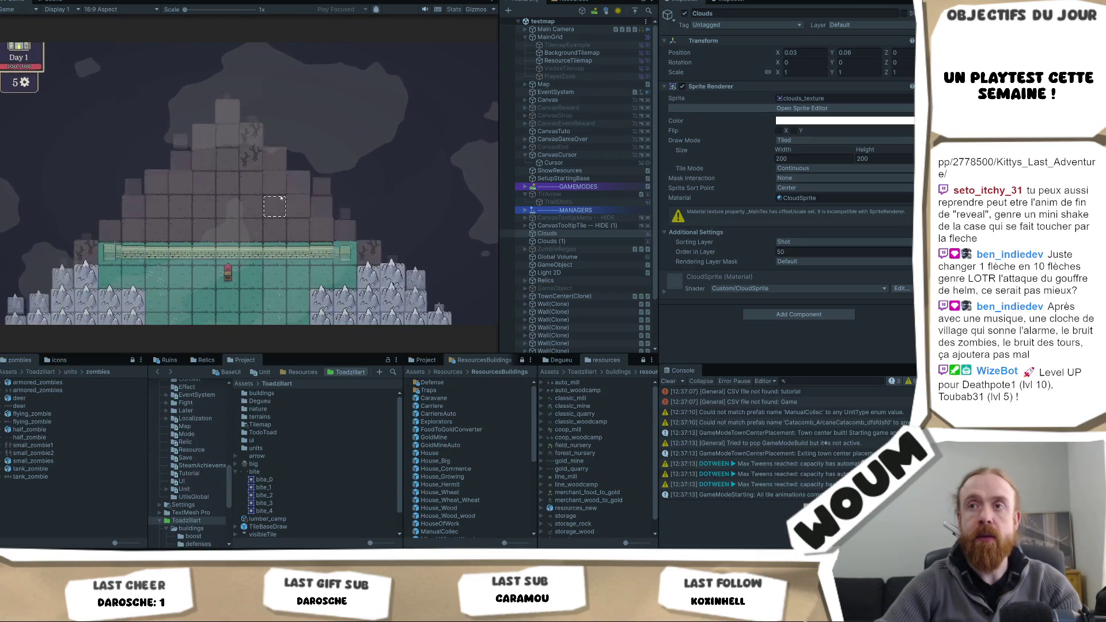
{"action": "key", "text": "F1"}
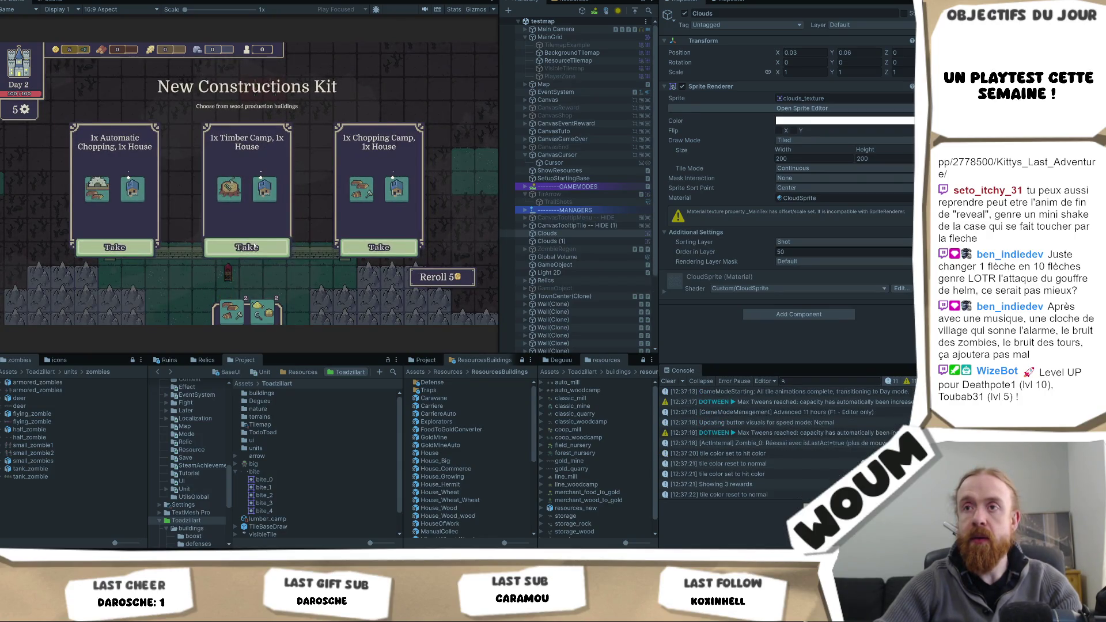
- Take the Timber Camp and House kit, skip another 11 hours, return to Scene view, and select Clouds (1)
{"action": "left_click", "coordinate": [269, 253]}
{"action": "key", "text": "F1"}
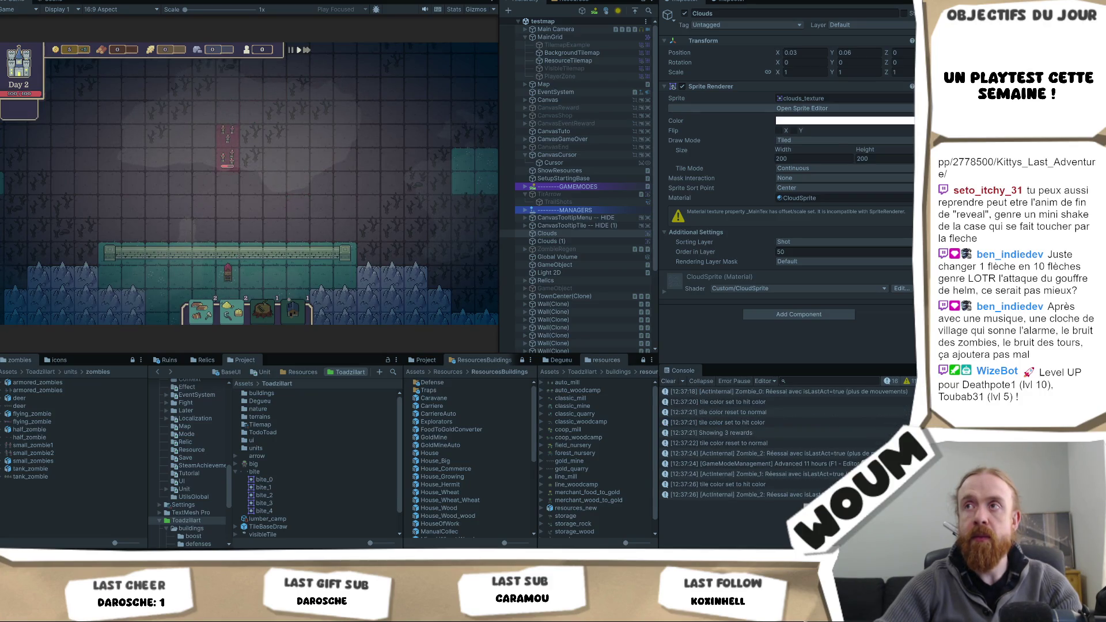
{"action": "key", "text": "ctrl+1"}
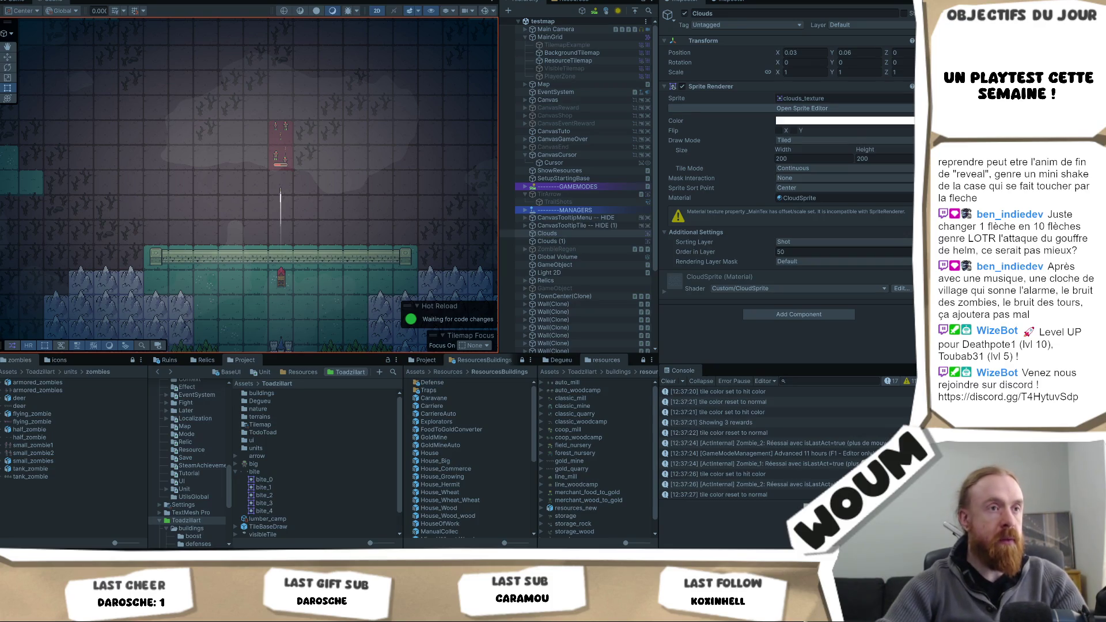
{"action": "left_click", "coordinate": [389, 197]}
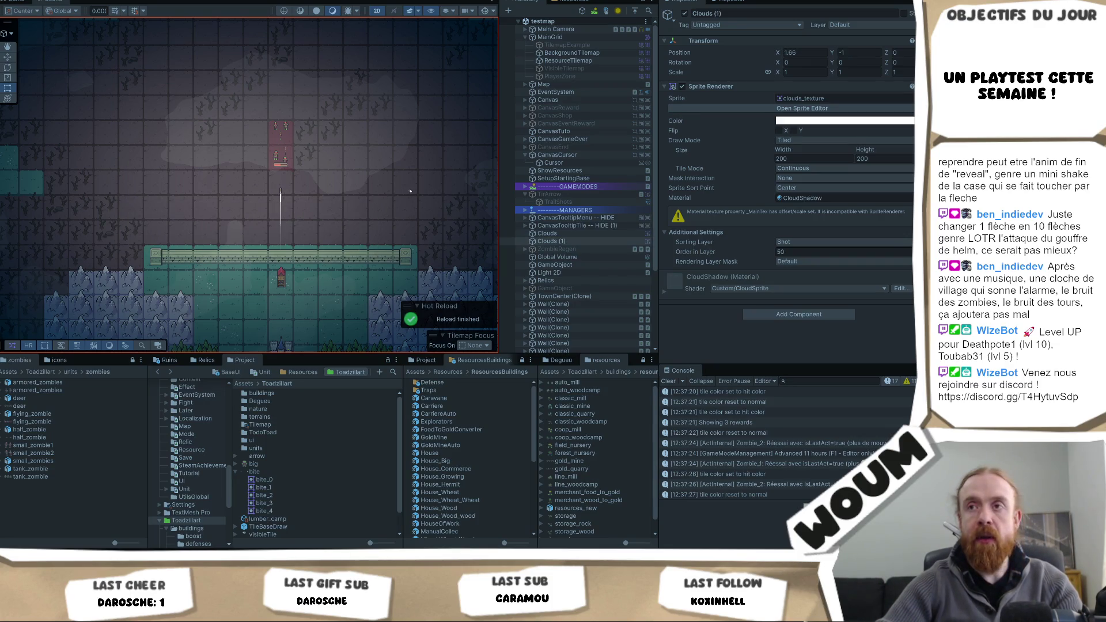
- Compare the Clouds (1) shadows in the running Game view with the Scene view
{"action": "key", "text": "ctrl+2"}
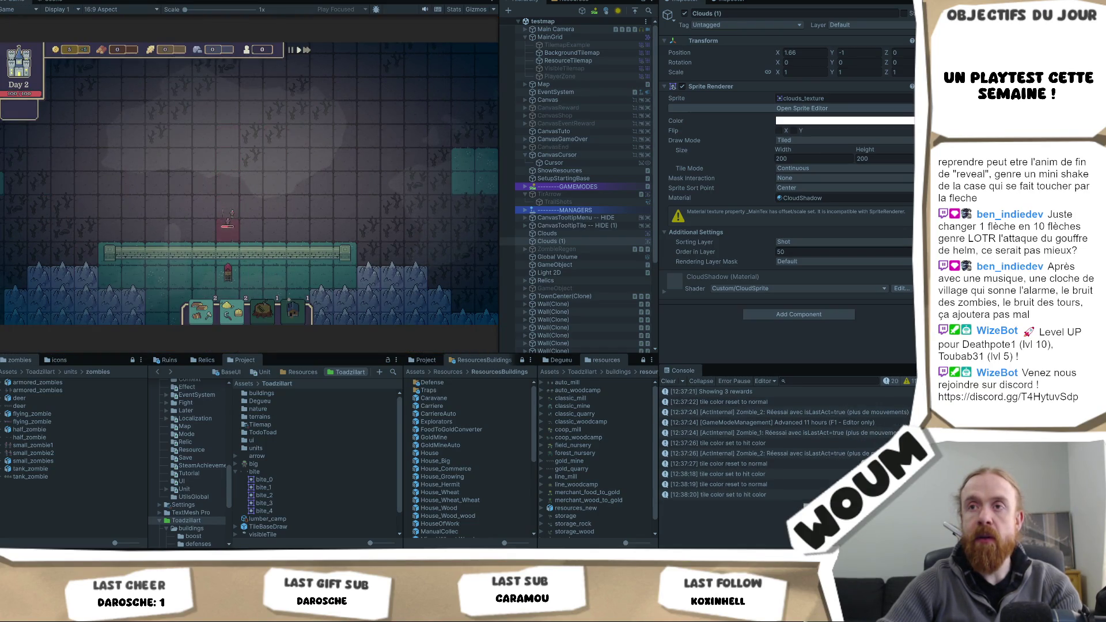
{"action": "key", "text": "ctrl+1"}
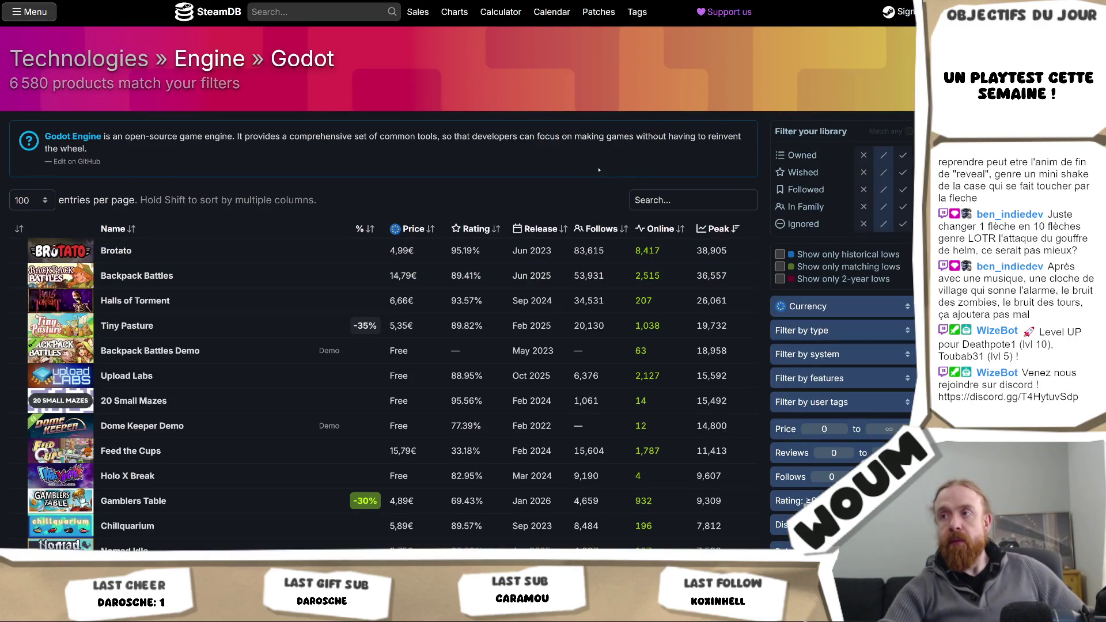
- Scroll the SteamDB peak-players list past Cruelty Squad down to Coal LLC and Nine-Ball Roulette
{"action": "scroll", "coordinate": [595, 174], "scroll_direction": "down", "scroll_amount": 20}
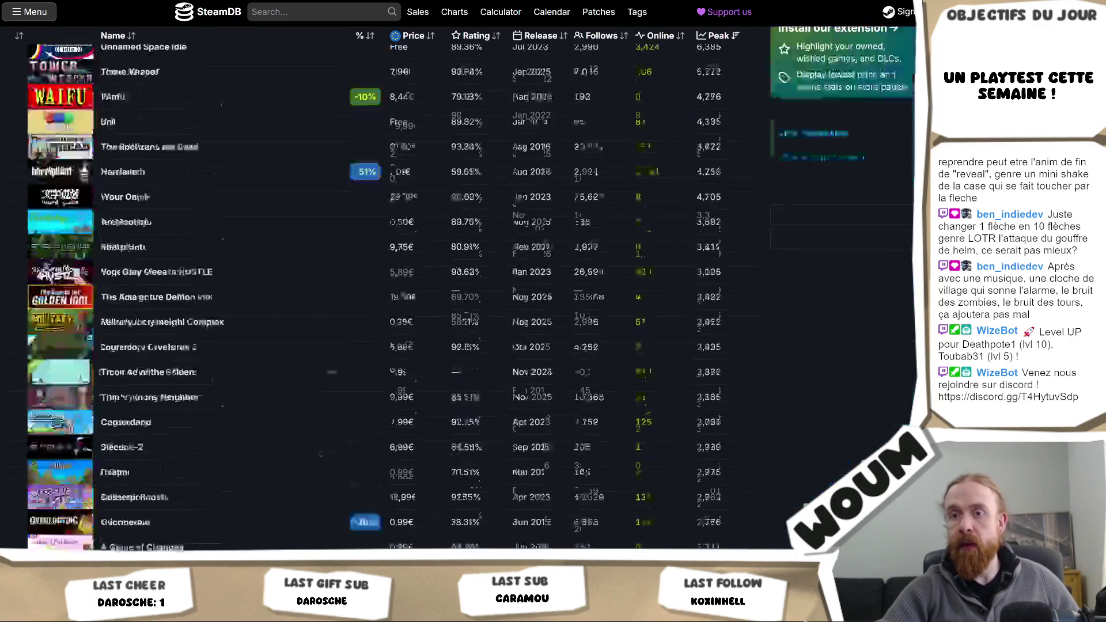
{"action": "scroll", "coordinate": [611, 183], "scroll_direction": "up", "scroll_amount": 7}
{"action": "scroll", "coordinate": [611, 183], "scroll_direction": "up", "scroll_amount": 18}
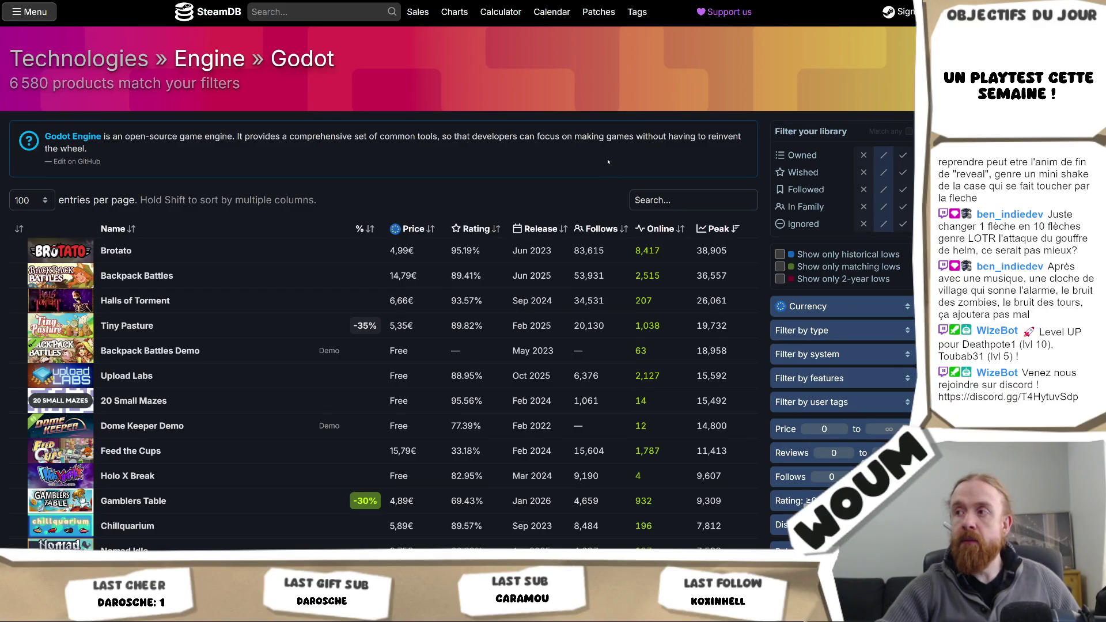
{"action": "scroll", "coordinate": [609, 161], "scroll_direction": "down", "scroll_amount": 2}
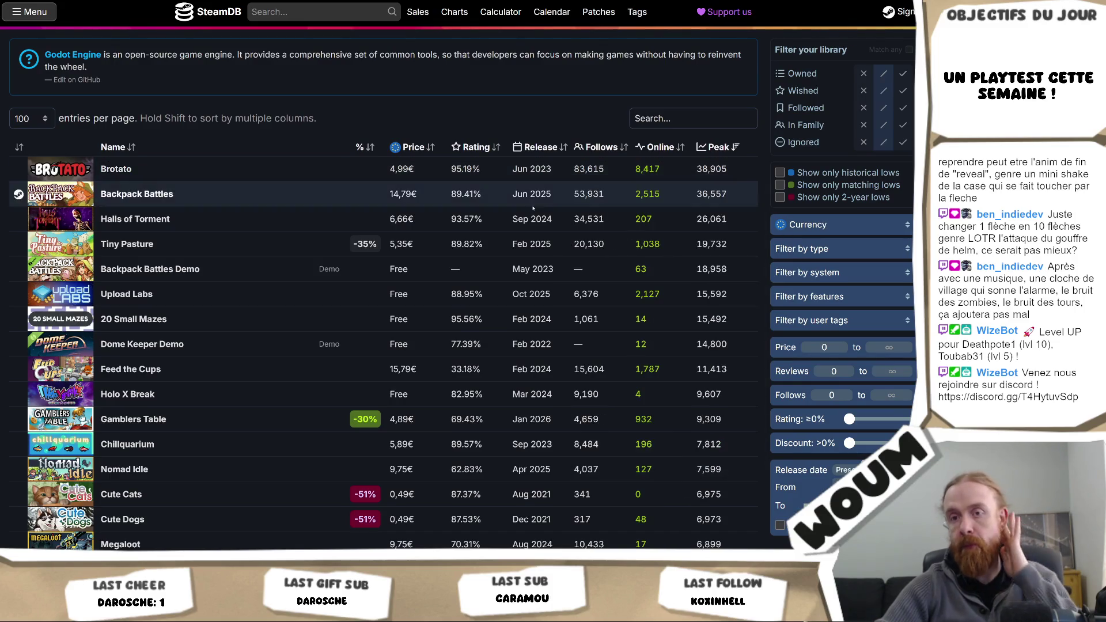
{"action": "scroll", "coordinate": [350, 221], "scroll_direction": "down", "scroll_amount": 4}
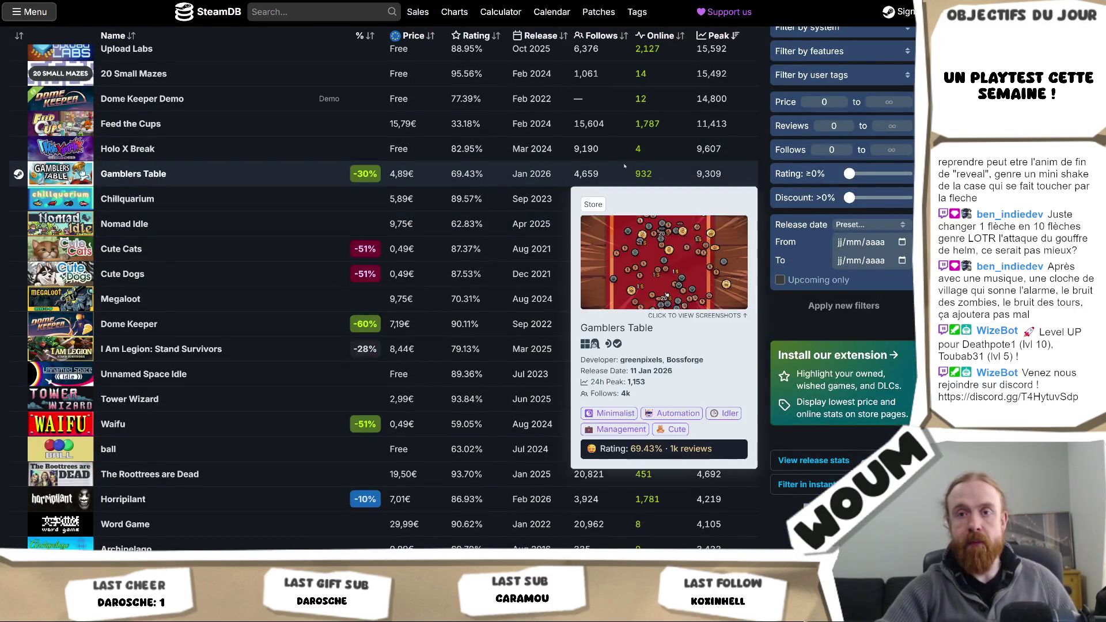
{"action": "scroll", "coordinate": [661, 242], "scroll_direction": "down", "scroll_amount": 4}
{"action": "scroll", "coordinate": [661, 243], "scroll_direction": "down", "scroll_amount": 6}
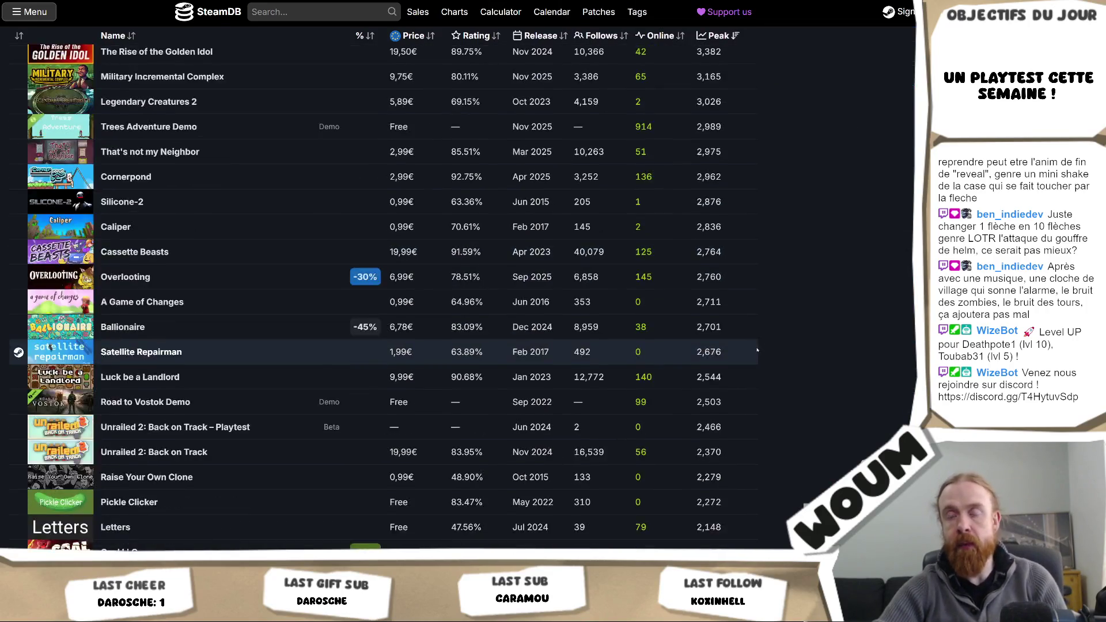
{"action": "scroll", "coordinate": [661, 243], "scroll_direction": "up", "scroll_amount": 15}
{"action": "scroll", "coordinate": [691, 288], "scroll_direction": "down", "scroll_amount": 4}
{"action": "scroll", "coordinate": [260, 357], "scroll_direction": "down", "scroll_amount": 7}
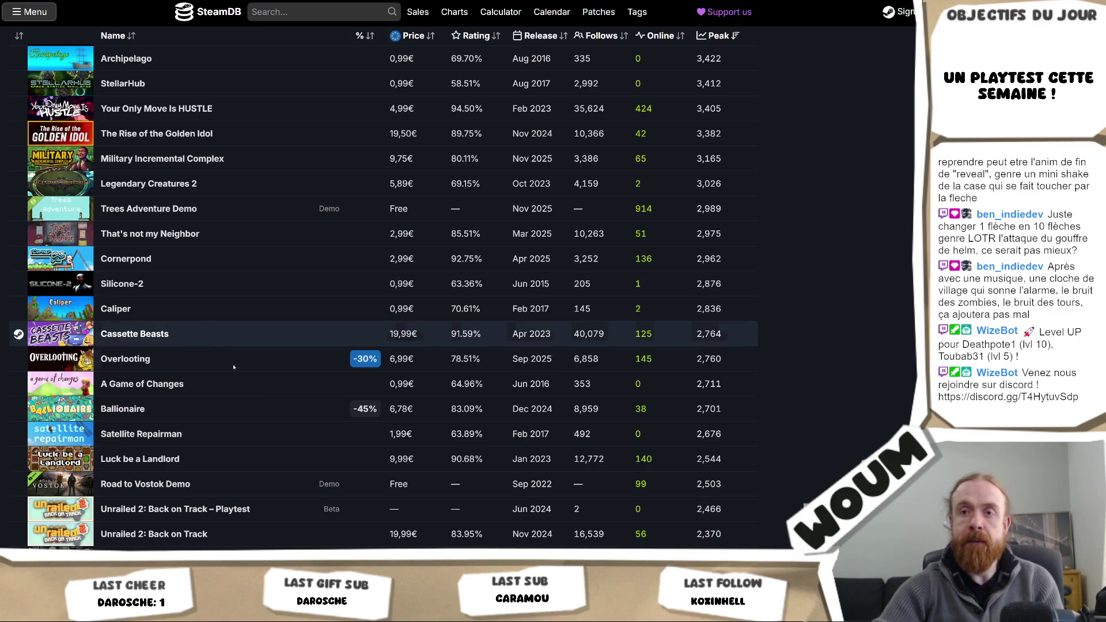
{"action": "scroll", "coordinate": [556, 377], "scroll_direction": "down", "scroll_amount": 2}
{"action": "mouse_move", "coordinate": [556, 378]}
{"action": "scroll", "coordinate": [556, 377], "scroll_direction": "down", "scroll_amount": 4}
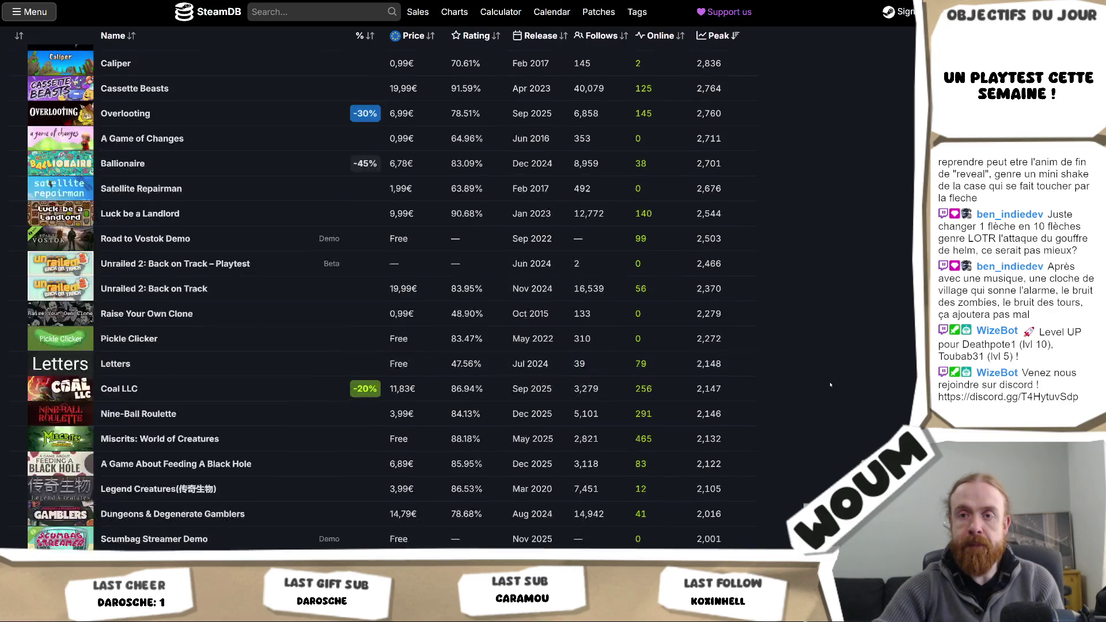
{"action": "scroll", "coordinate": [830, 384], "scroll_direction": "down", "scroll_amount": 2}
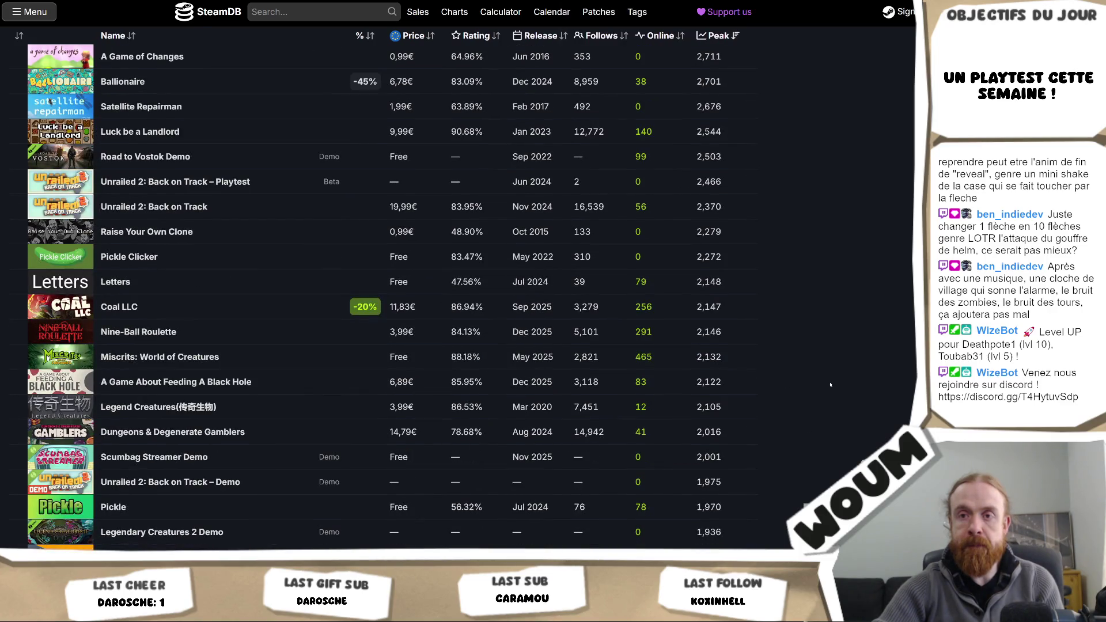
{"action": "scroll", "coordinate": [830, 384], "scroll_direction": "down", "scroll_amount": 6}
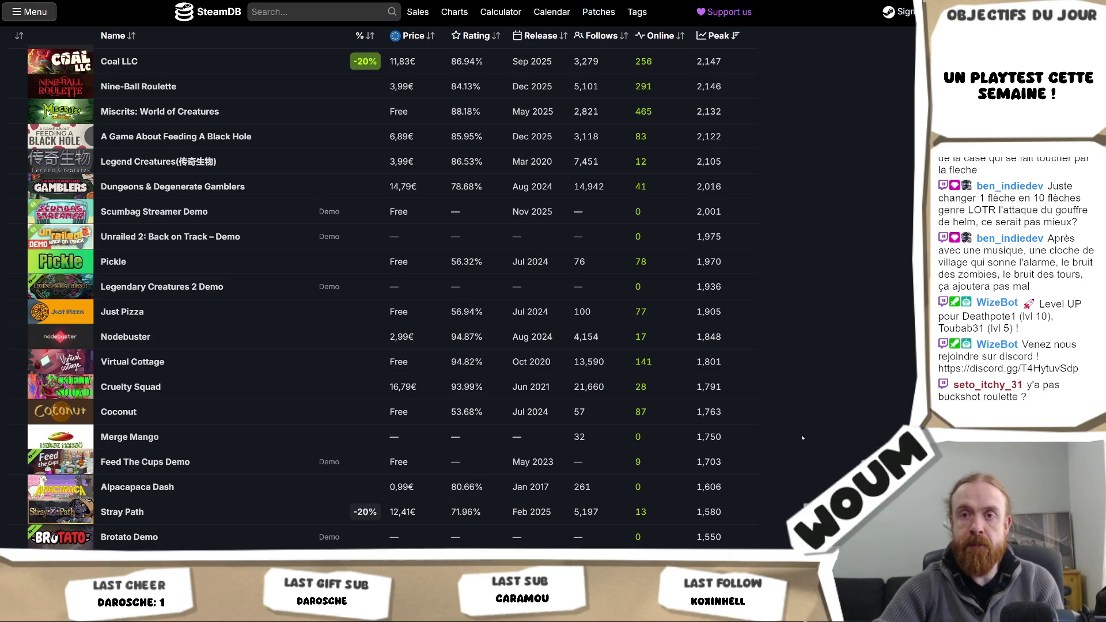
{"action": "scroll", "coordinate": [803, 437], "scroll_direction": "down", "scroll_amount": 2}
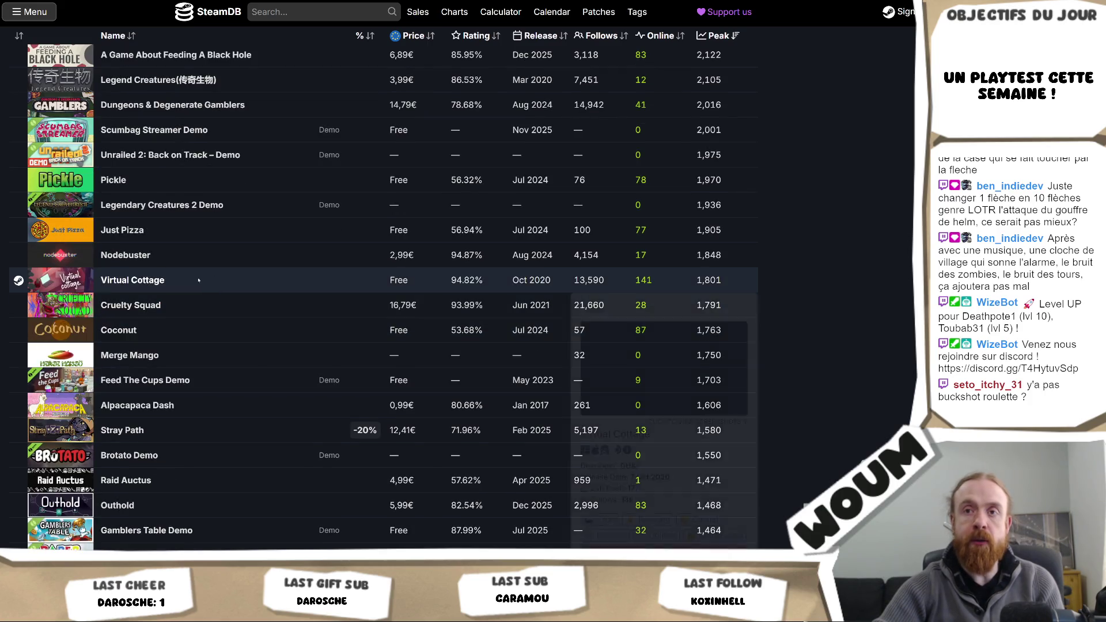
- Open Cruelty Squad's page and view its header screenshots enlarged, advancing to the next one
{"action": "left_click", "coordinate": [144, 306]}
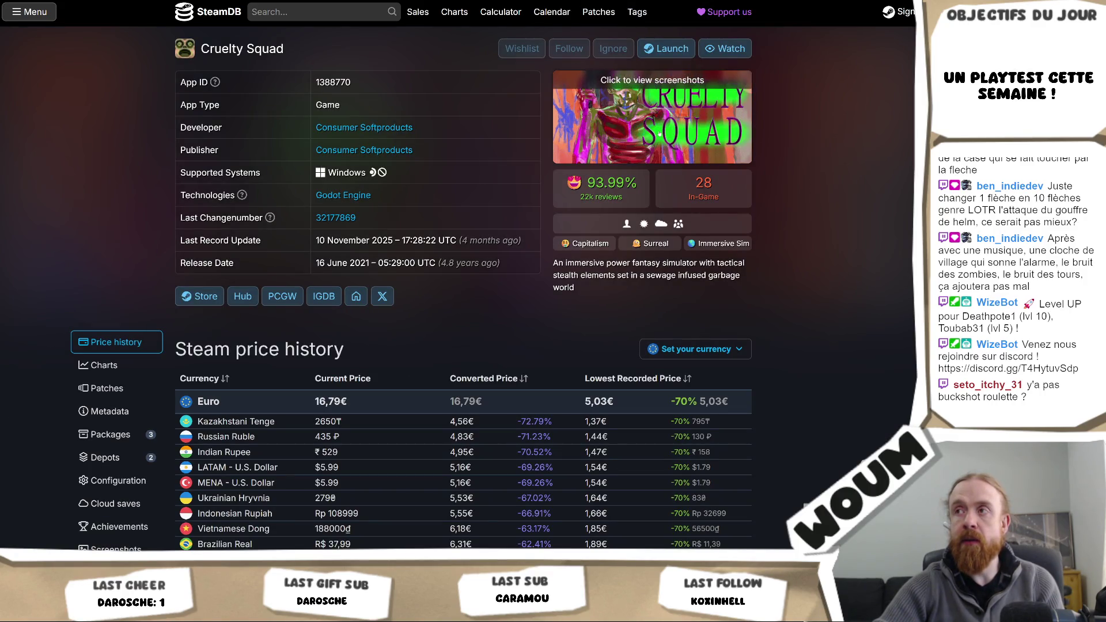
{"action": "left_click", "coordinate": [639, 141]}
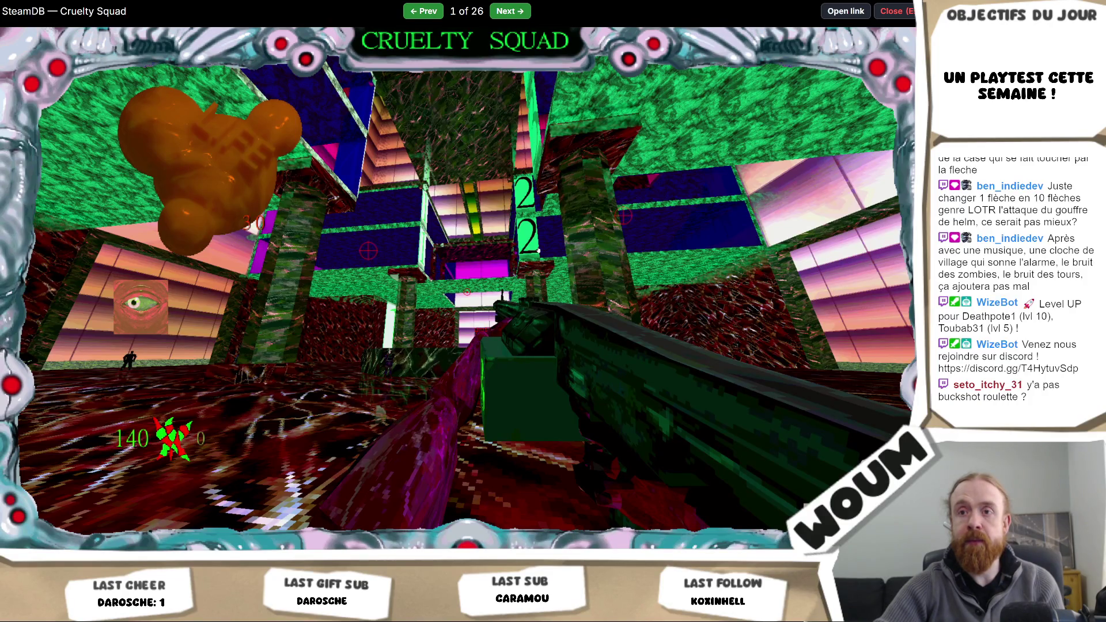
{"action": "key", "text": "Right"}
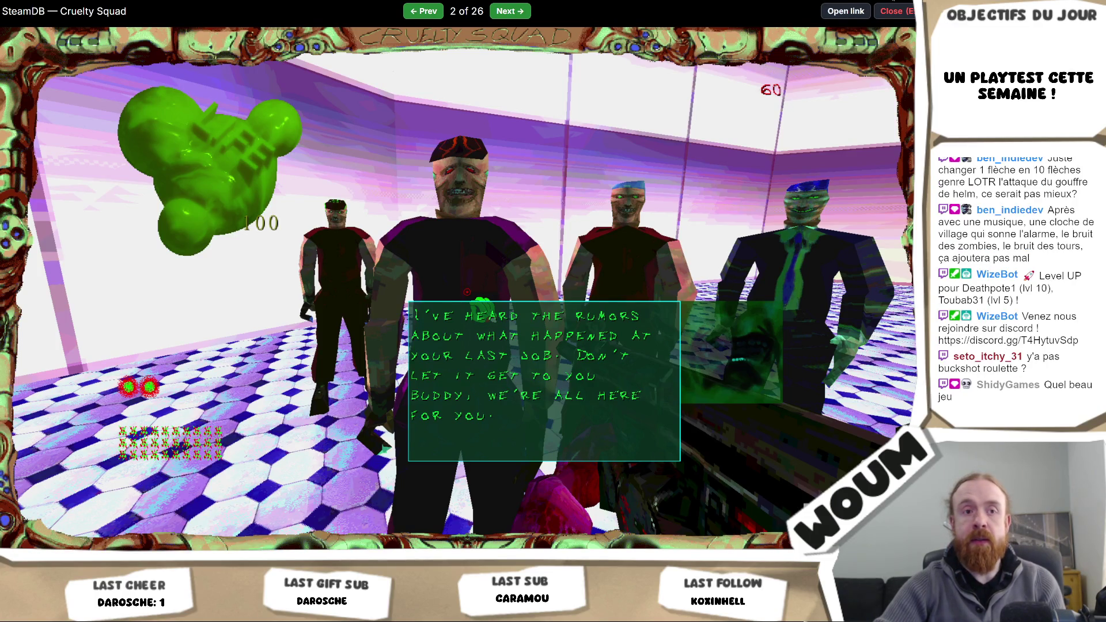
{"action": "left_click", "coordinate": [893, 11]}
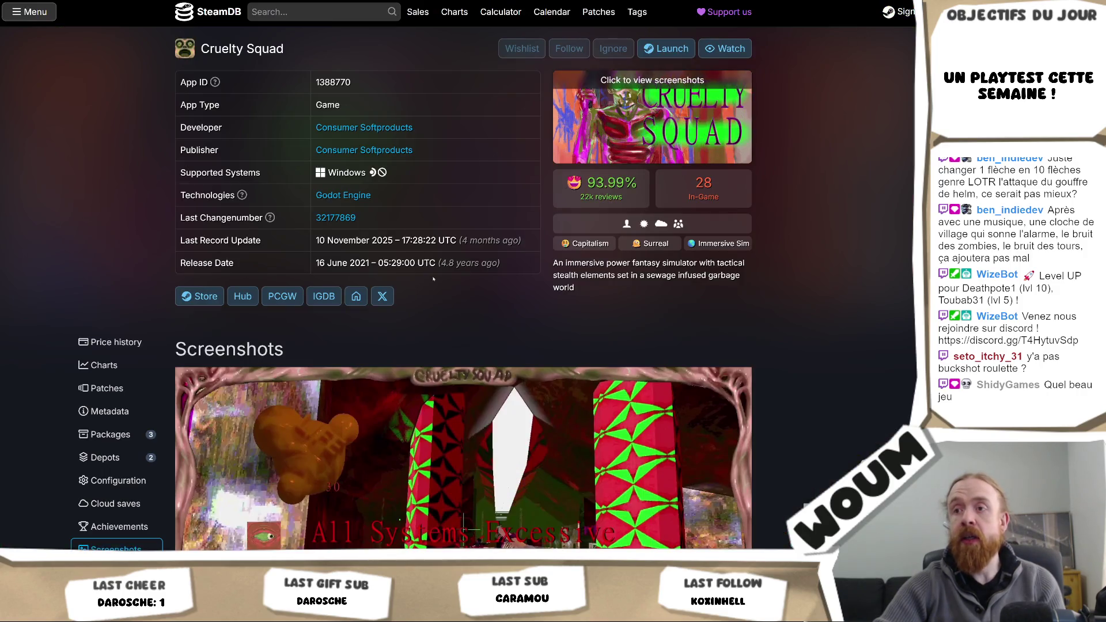
- Scroll down to the Screenshots gallery and view one capture full size
{"action": "scroll", "coordinate": [478, 241], "scroll_direction": "down", "scroll_amount": 5}
{"action": "scroll", "coordinate": [479, 241], "scroll_direction": "down", "scroll_amount": 3}
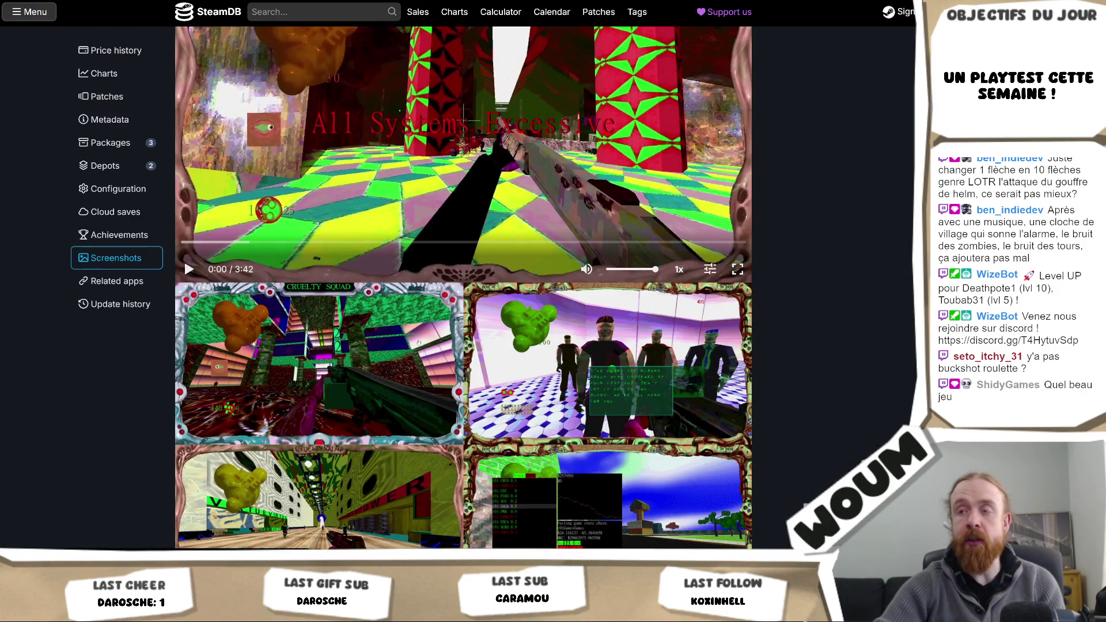
{"action": "scroll", "coordinate": [436, 345], "scroll_direction": "down", "scroll_amount": 3}
{"action": "scroll", "coordinate": [442, 339], "scroll_direction": "down", "scroll_amount": 3}
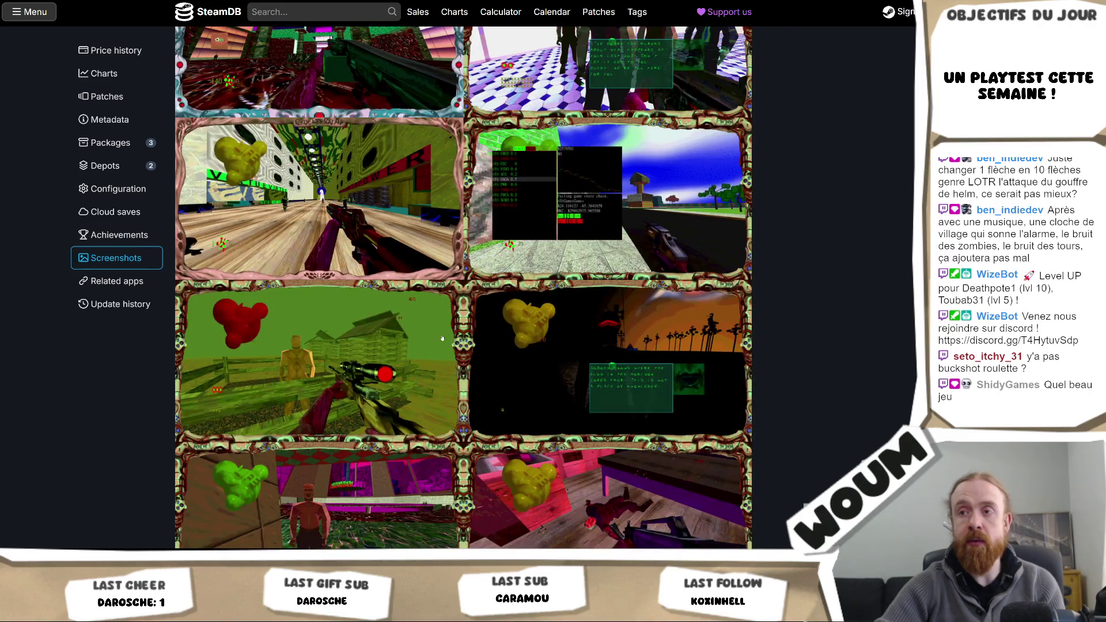
{"action": "scroll", "coordinate": [443, 339], "scroll_direction": "down", "scroll_amount": 2}
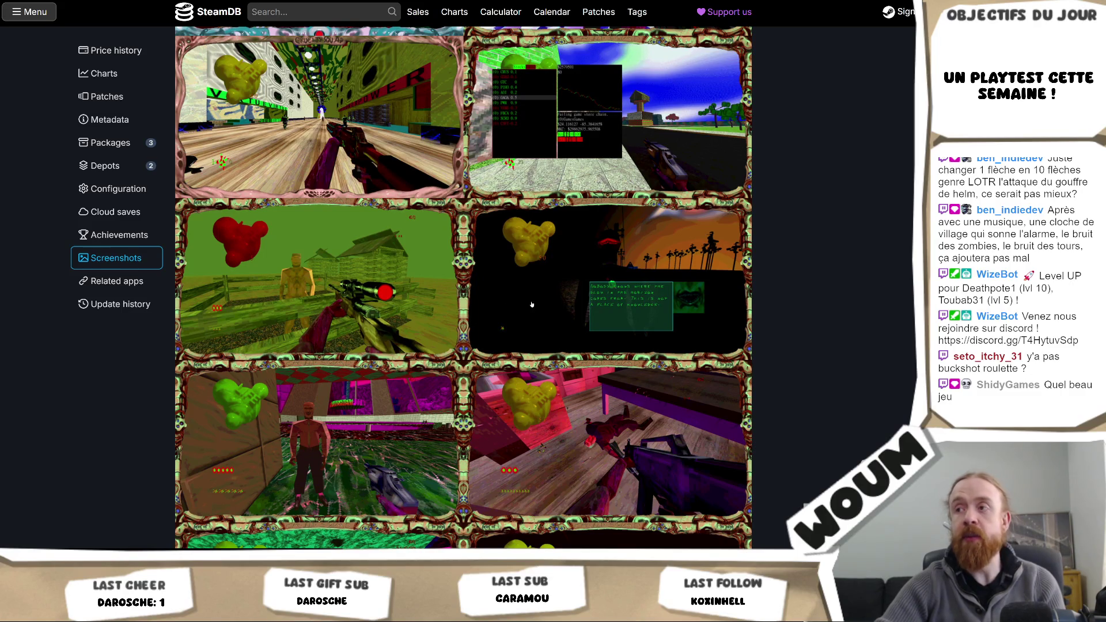
{"action": "scroll", "coordinate": [502, 347], "scroll_direction": "down", "scroll_amount": 2}
{"action": "left_click", "coordinate": [413, 340]}
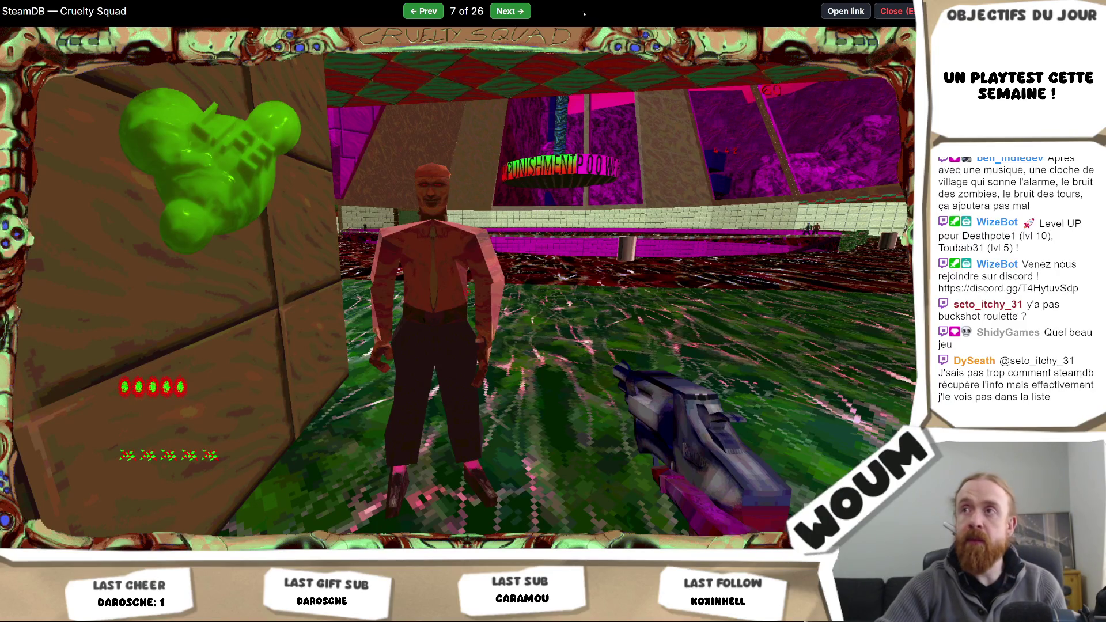
{"action": "left_click", "coordinate": [901, 8]}
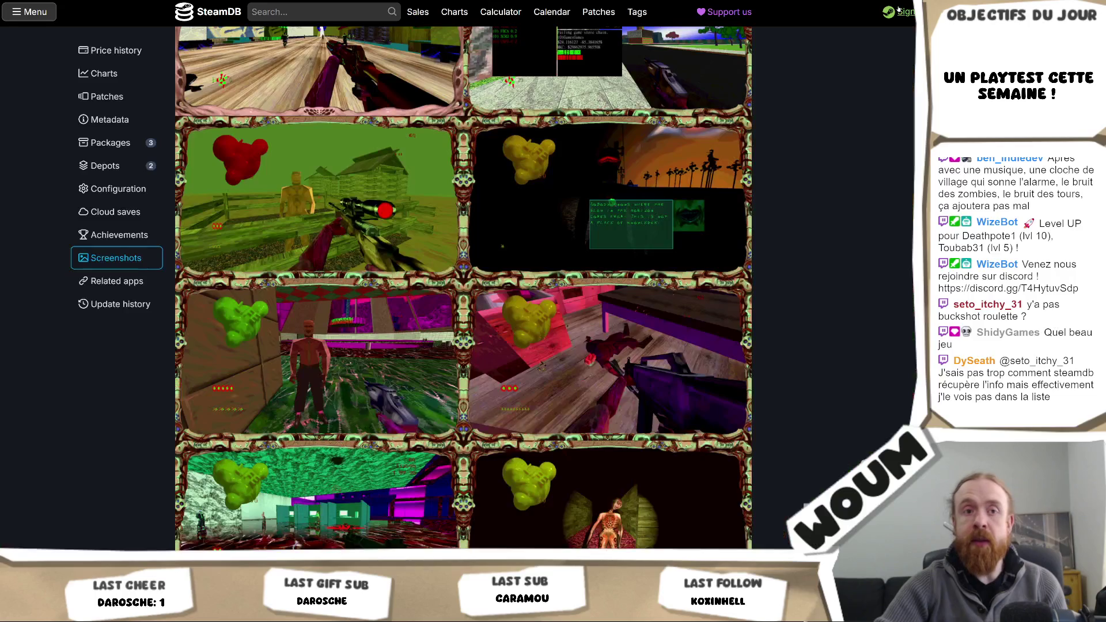
- Scroll down Cruelty Squad's screenshot gallery to the 2:49 trailer at its end
{"action": "scroll", "coordinate": [609, 145], "scroll_direction": "down", "scroll_amount": 5}
{"action": "scroll", "coordinate": [610, 144], "scroll_direction": "down", "scroll_amount": 2}
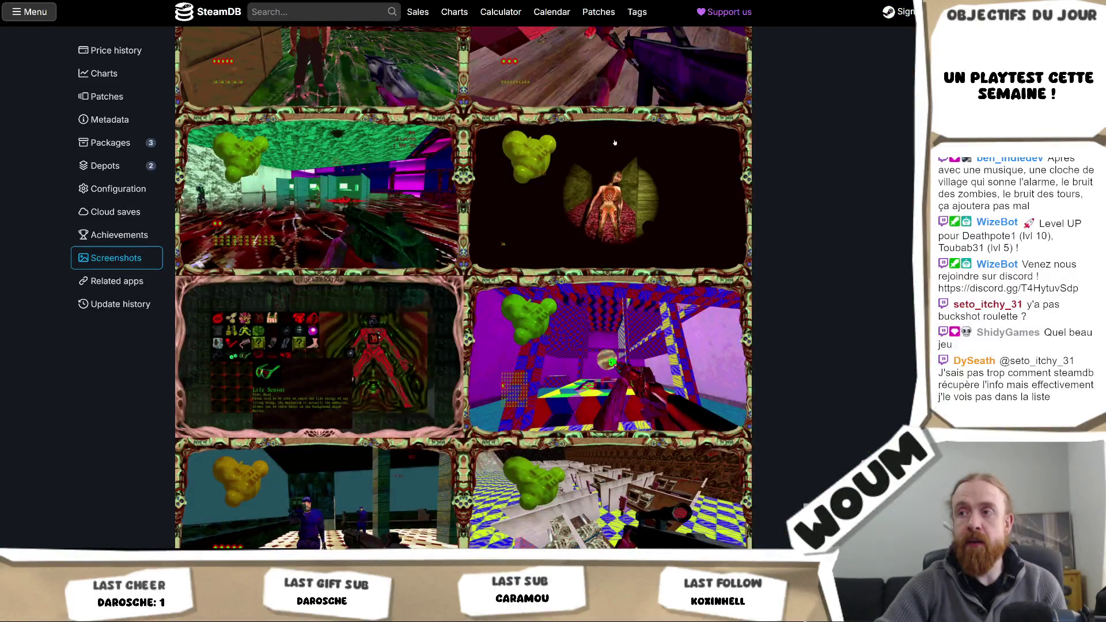
{"action": "scroll", "coordinate": [615, 142], "scroll_direction": "down", "scroll_amount": 5}
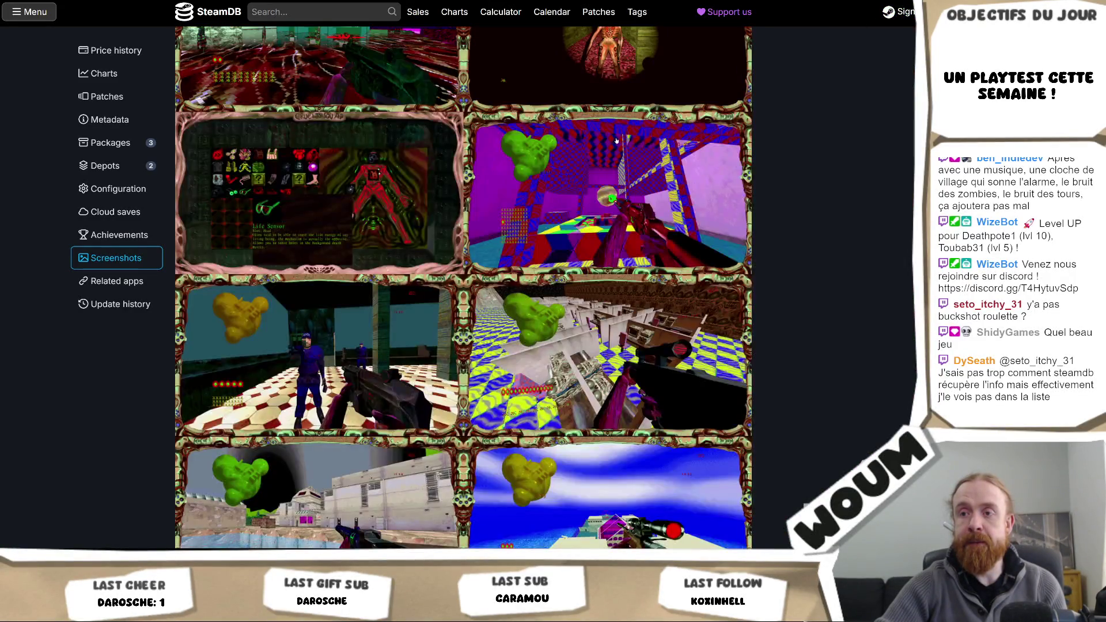
{"action": "scroll", "coordinate": [616, 141], "scroll_direction": "down", "scroll_amount": 3}
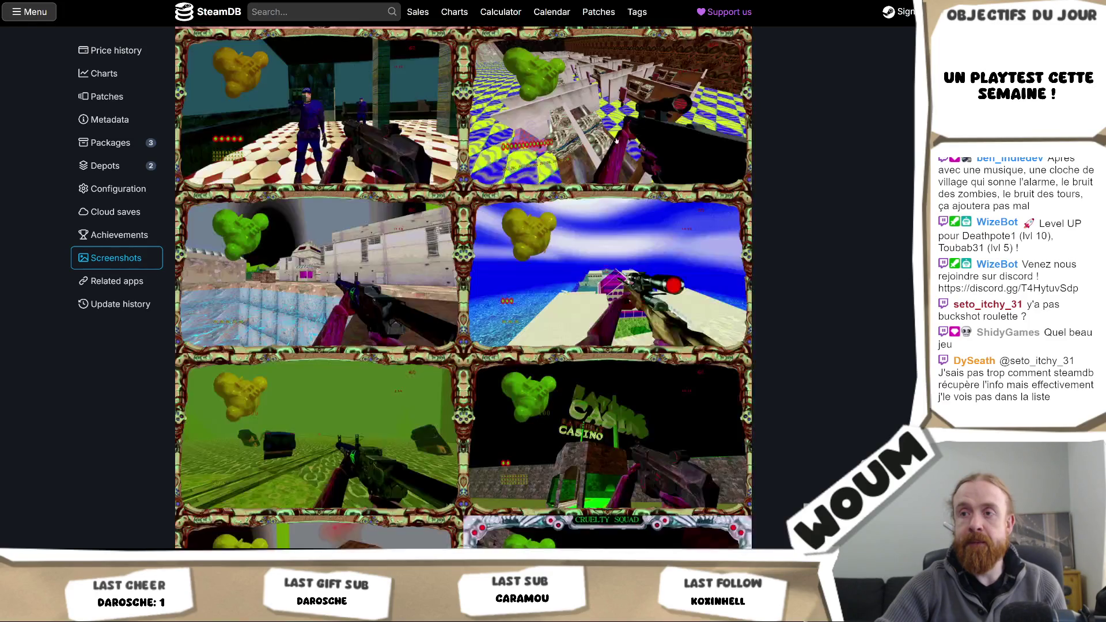
{"action": "scroll", "coordinate": [616, 140], "scroll_direction": "down", "scroll_amount": 1}
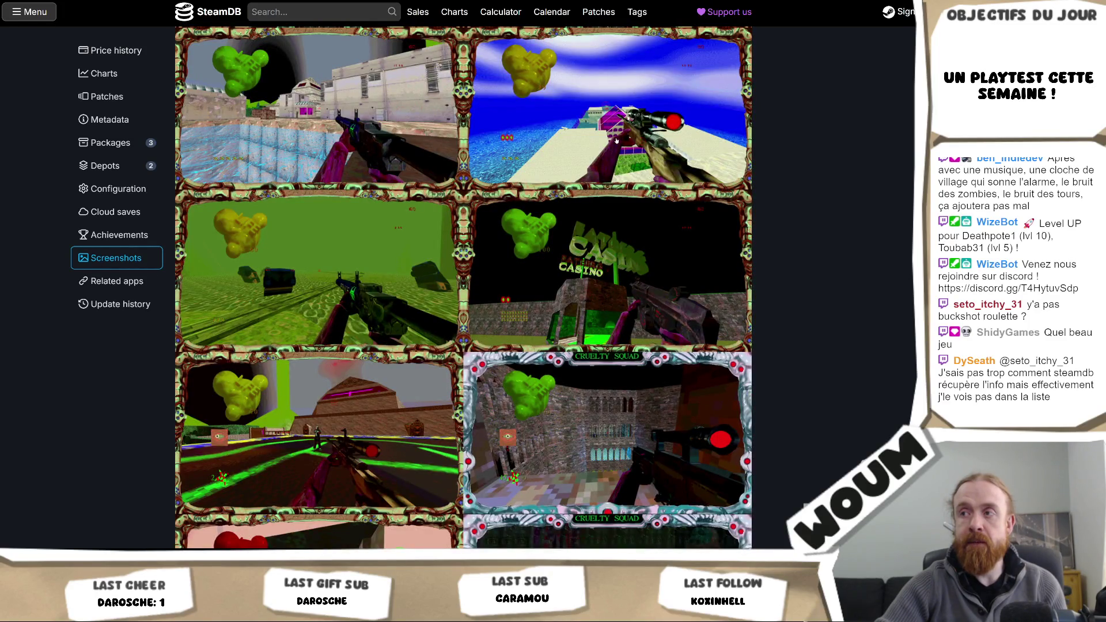
{"action": "scroll", "coordinate": [616, 140], "scroll_direction": "down", "scroll_amount": 3}
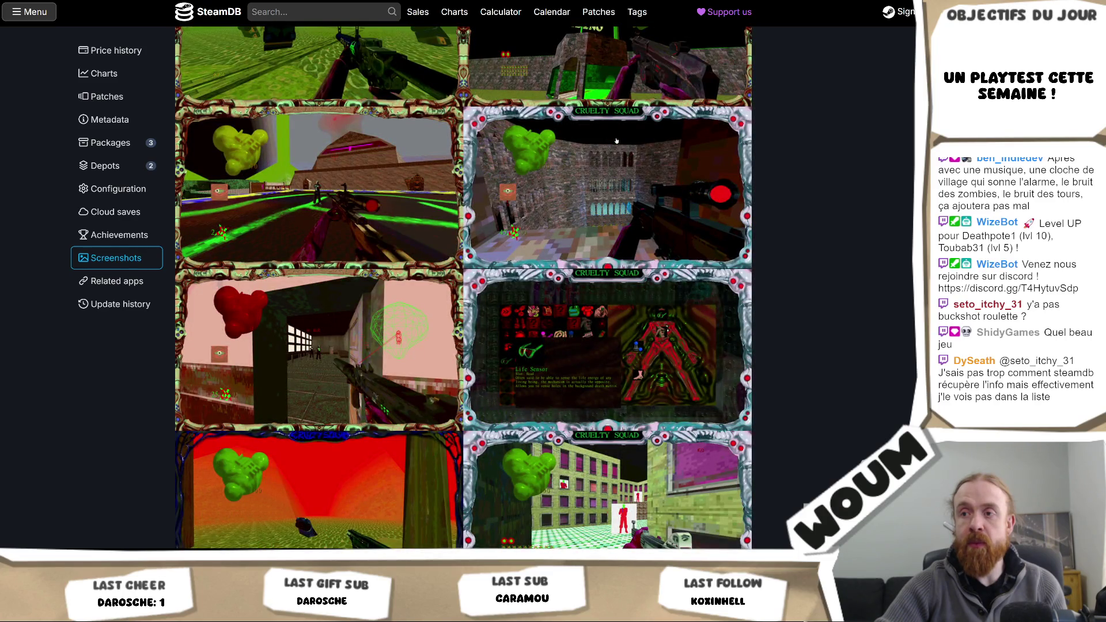
{"action": "scroll", "coordinate": [616, 141], "scroll_direction": "down", "scroll_amount": 1}
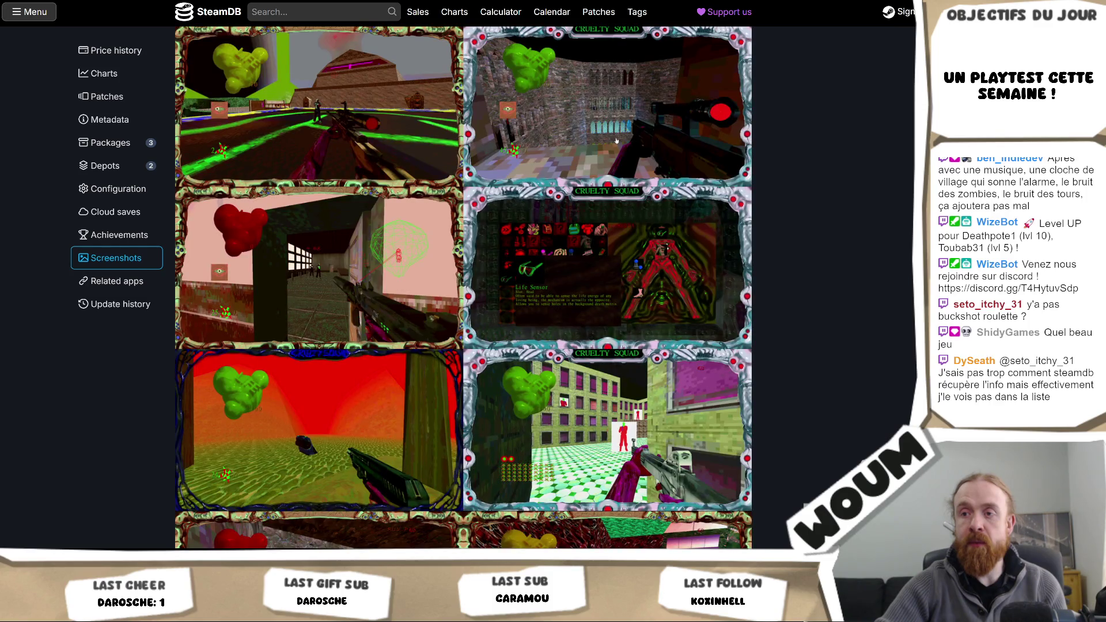
{"action": "scroll", "coordinate": [616, 140], "scroll_direction": "down", "scroll_amount": 1}
{"action": "scroll", "coordinate": [615, 140], "scroll_direction": "down", "scroll_amount": 2}
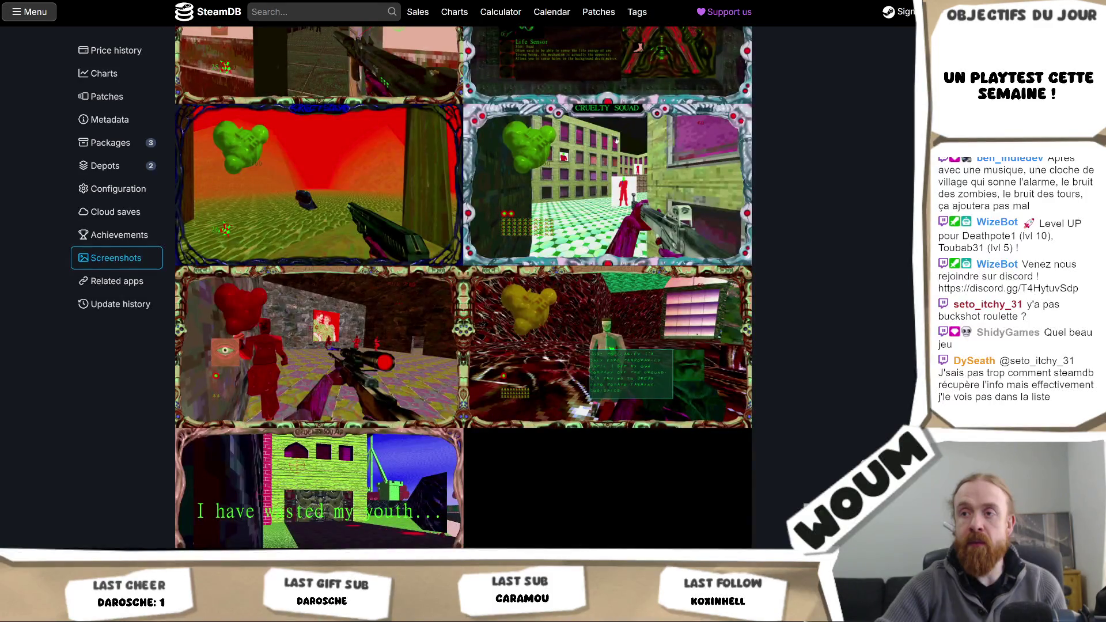
{"action": "scroll", "coordinate": [616, 140], "scroll_direction": "down", "scroll_amount": 1}
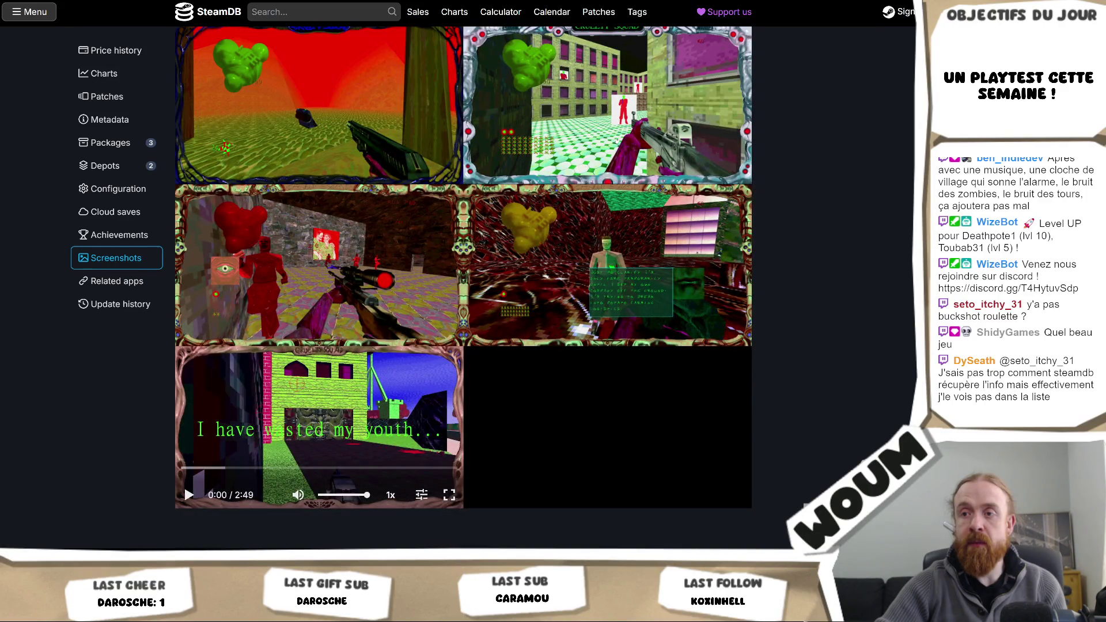
- Scroll back up the gallery and return to the Unity editor
{"action": "scroll", "coordinate": [616, 141], "scroll_direction": "up", "scroll_amount": 2}
{"action": "scroll", "coordinate": [616, 138], "scroll_direction": "up", "scroll_amount": 2}
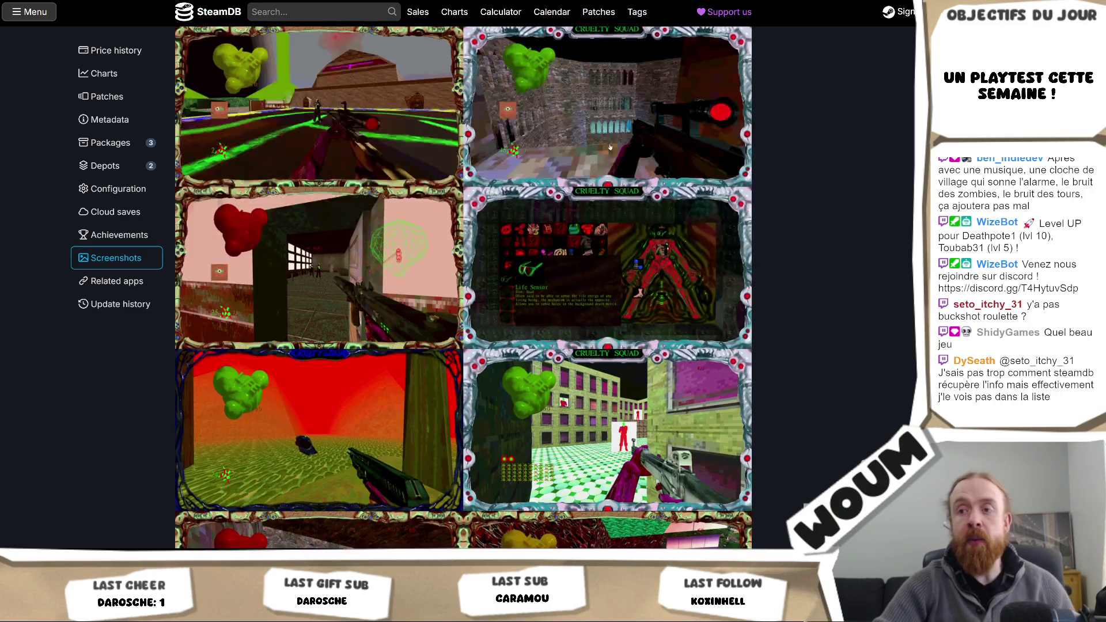
{"action": "scroll", "coordinate": [617, 136], "scroll_direction": "up", "scroll_amount": 8}
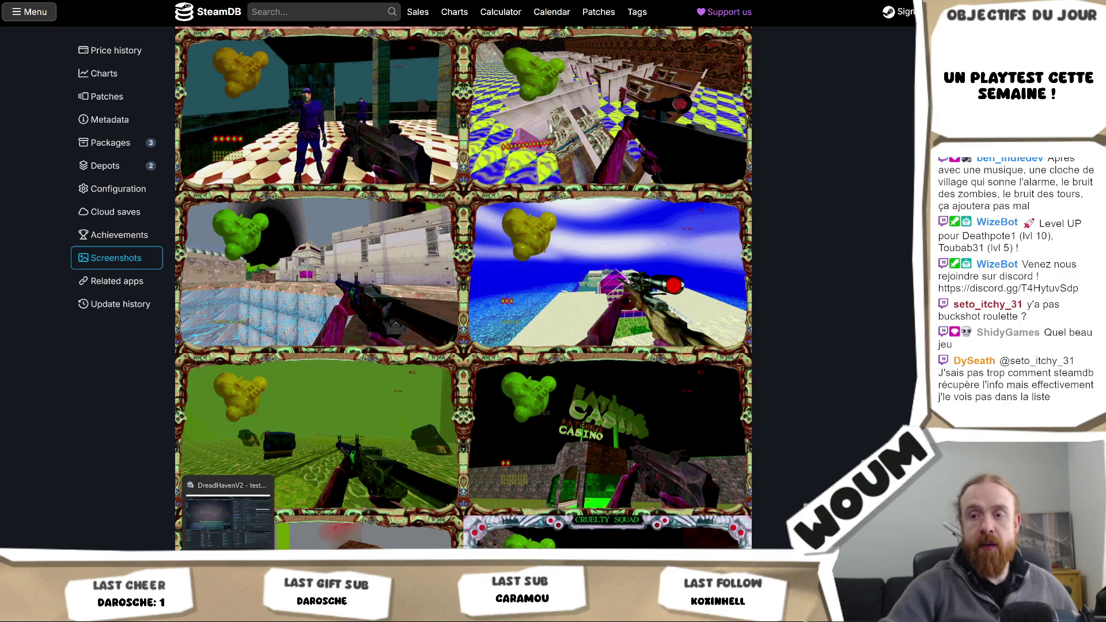
{"action": "key", "text": "alt+Tab"}
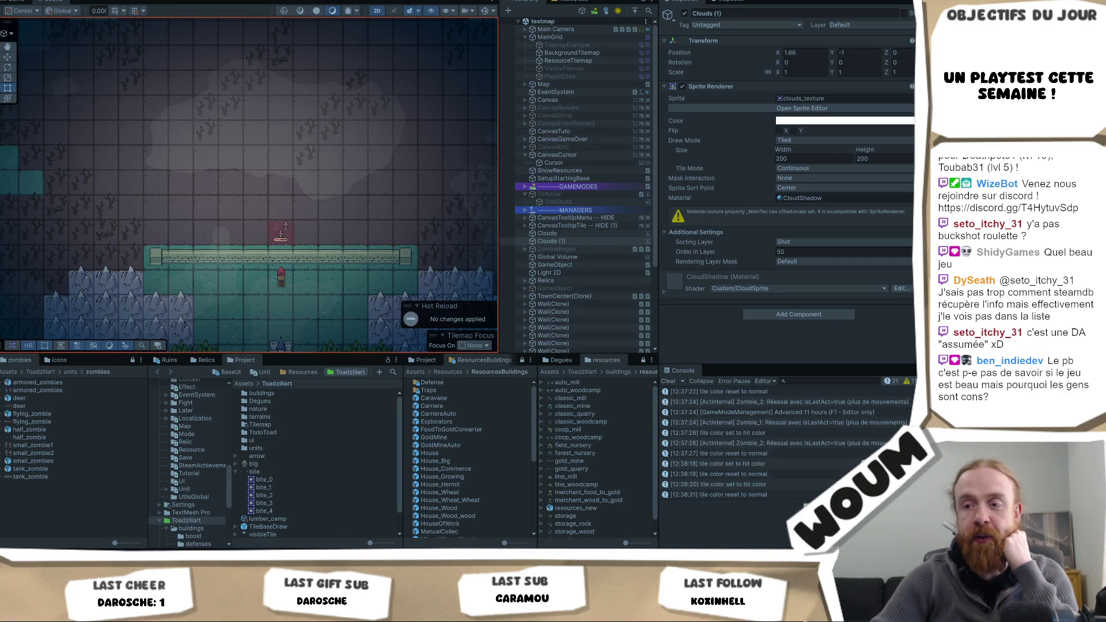
- Back on SteamDB, view Cruelty Squad's inventory screenshot full size, then return to Unity
{"action": "key", "text": "alt+Tab"}
{"action": "scroll", "coordinate": [587, 240], "scroll_direction": "down", "scroll_amount": 4}
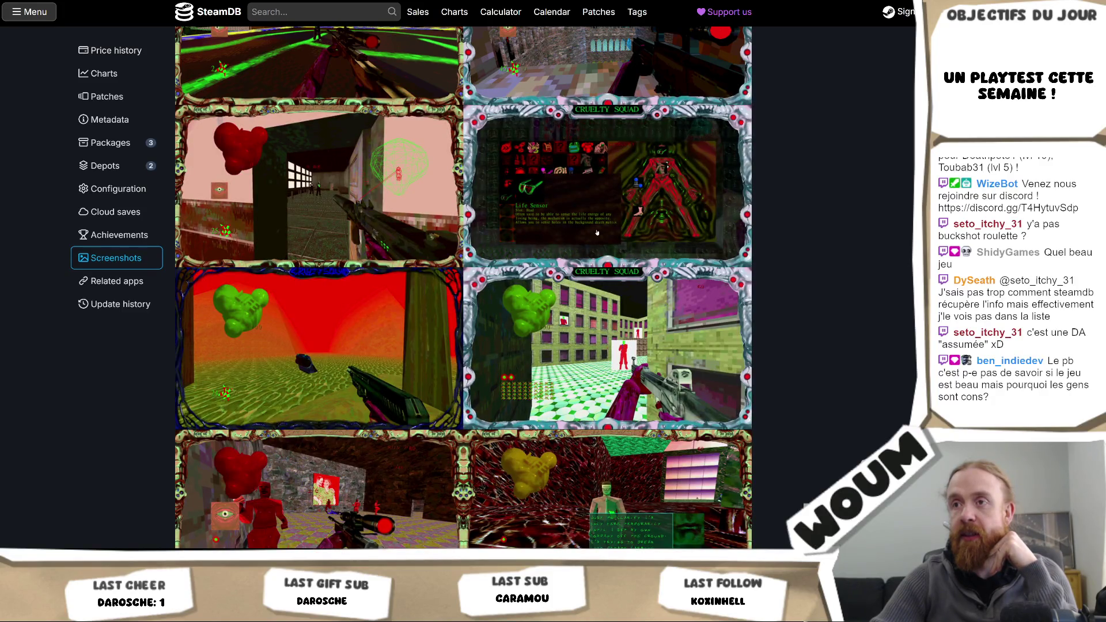
{"action": "left_click", "coordinate": [597, 232]}
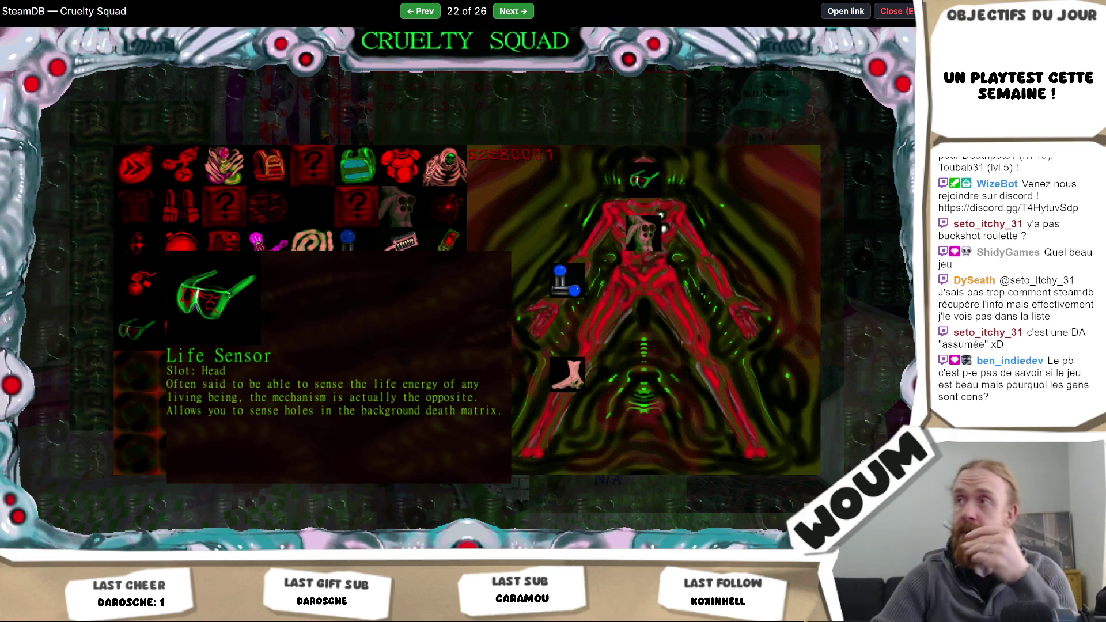
{"action": "left_click", "coordinate": [894, 11]}
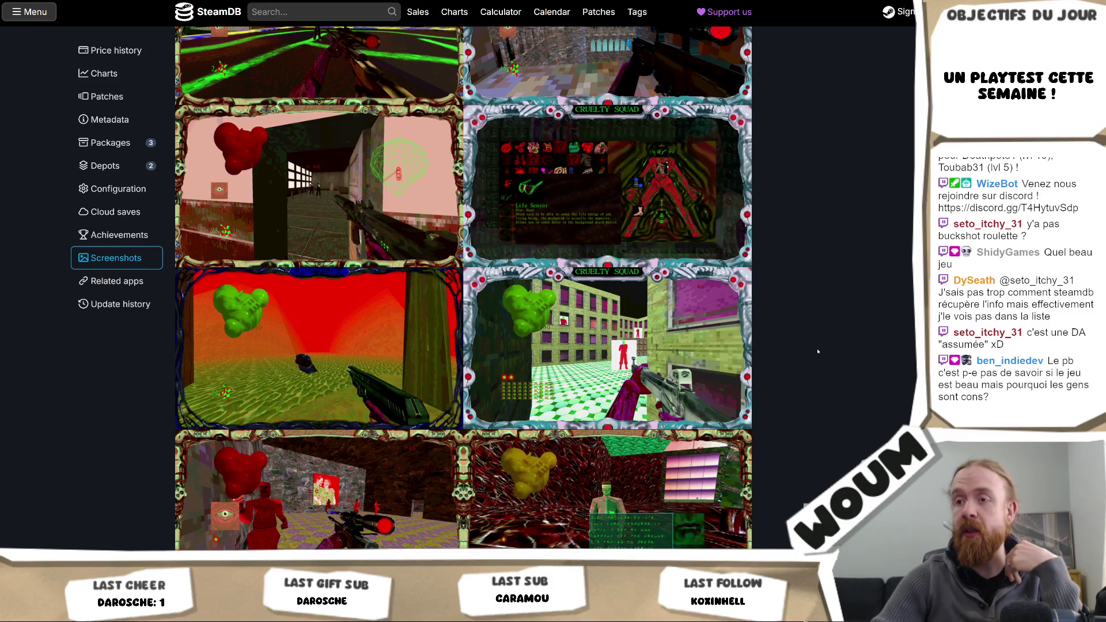
{"action": "scroll", "coordinate": [818, 350], "scroll_direction": "up", "scroll_amount": 10}
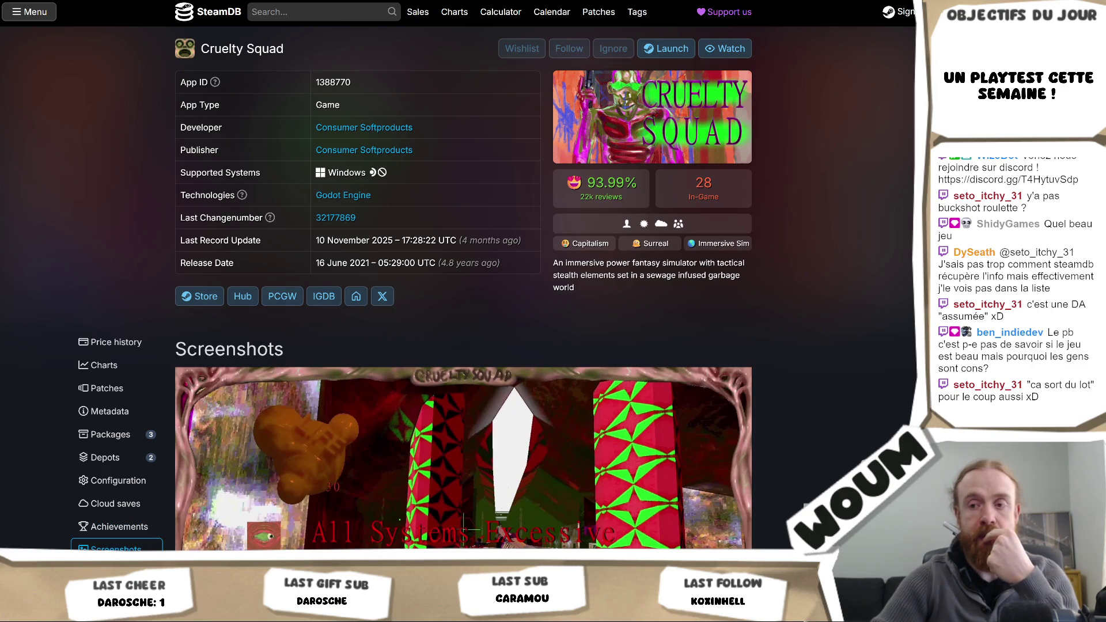
{"action": "key", "text": "alt+Tab"}
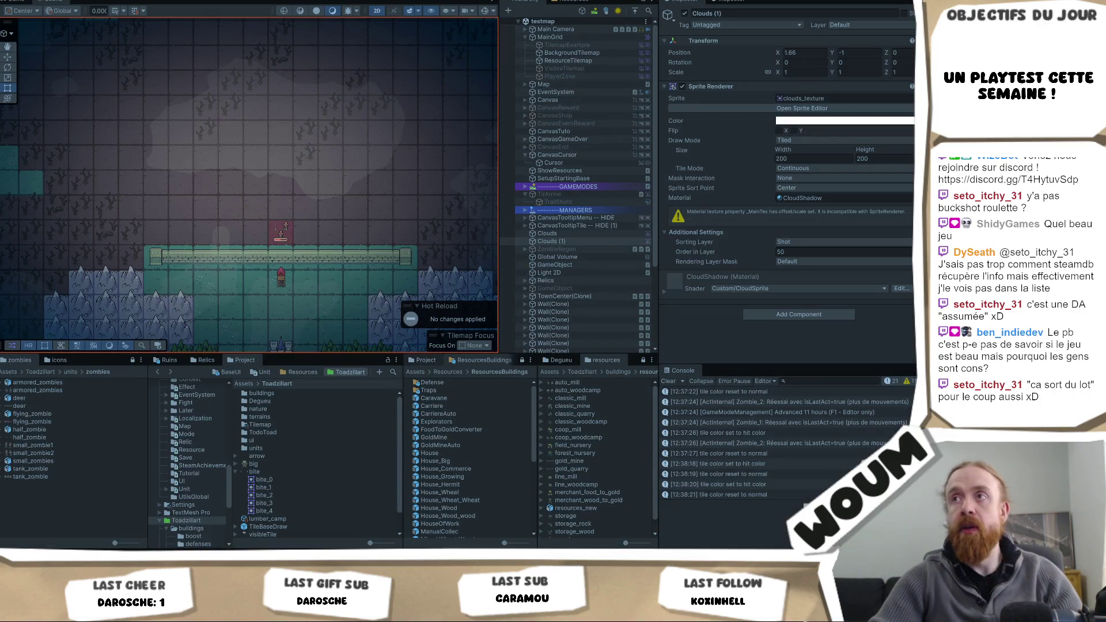
- Play the game, take the Base Tower reward and place a wall extending the existing wall rightward
{"action": "key", "text": "ctrl+2"}
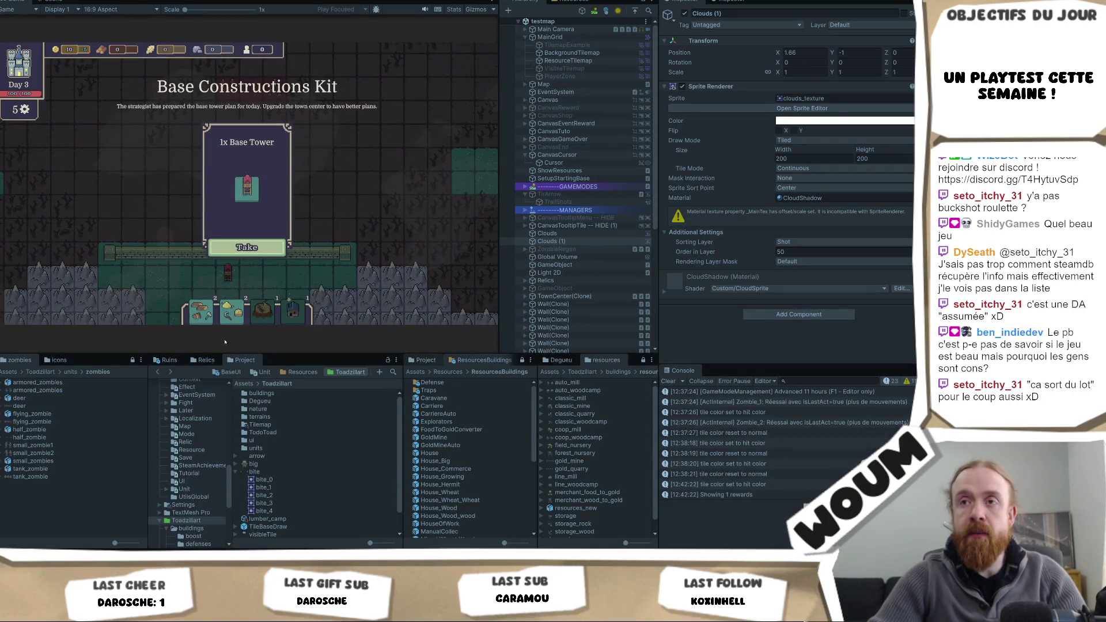
{"action": "left_click", "coordinate": [246, 247]}
{"action": "left_click", "coordinate": [288, 245]}
{"action": "left_click", "coordinate": [289, 242]}
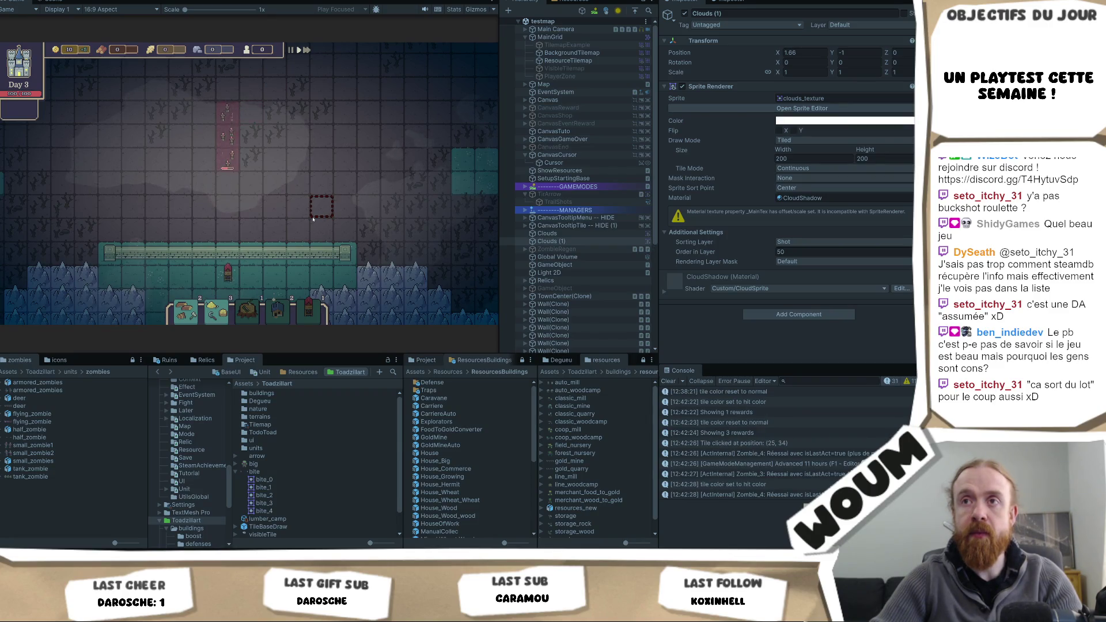
{"action": "key", "text": "ctrl+1"}
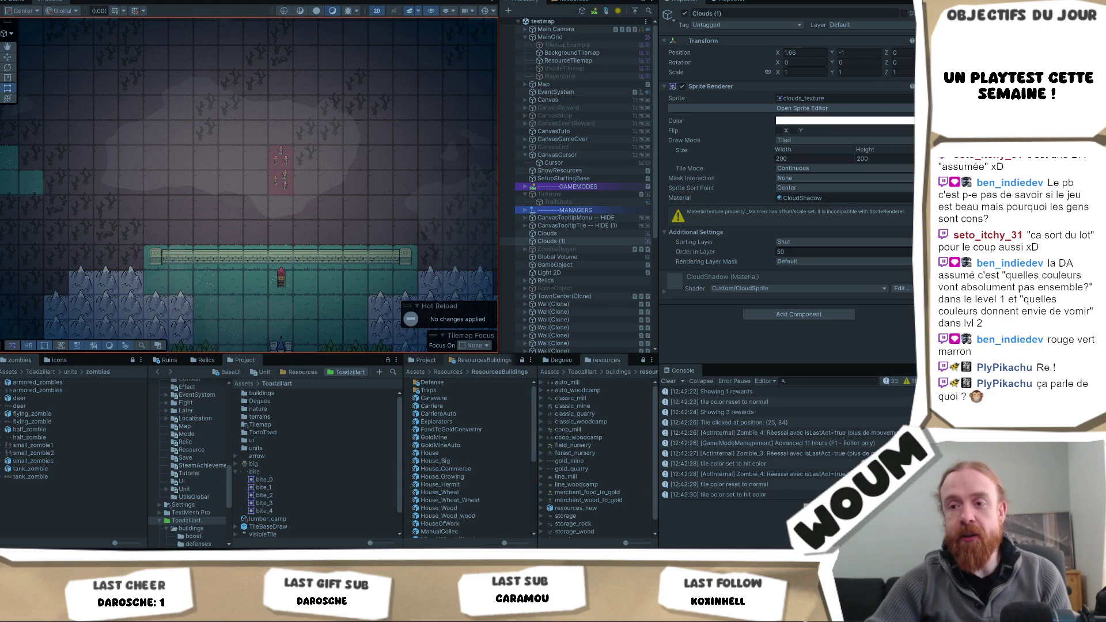
{"action": "key", "text": "alt+Tab"}
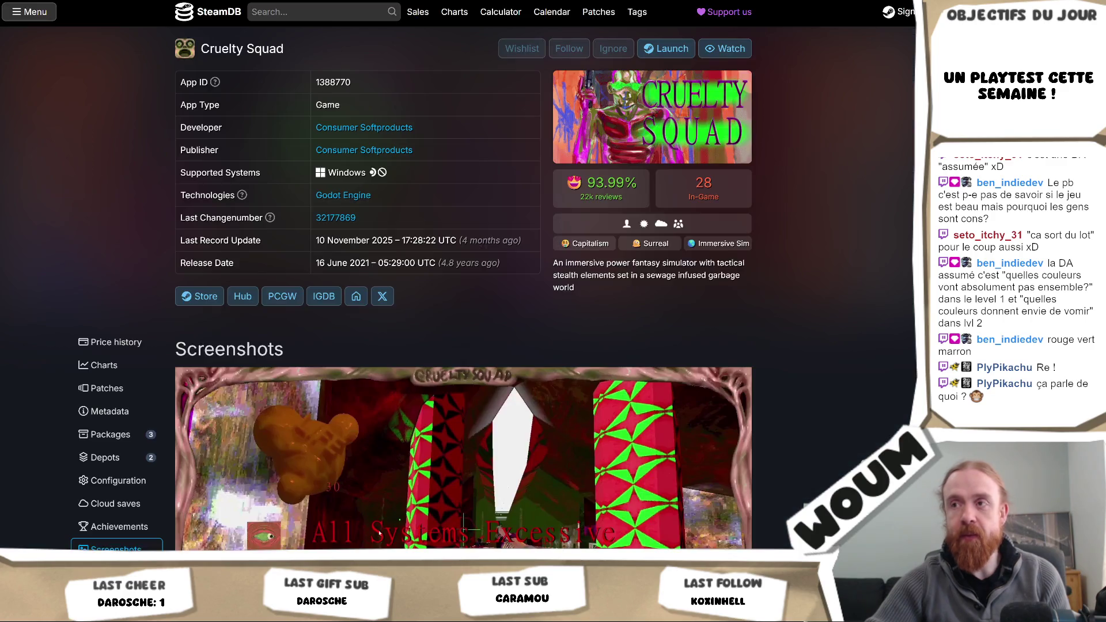
- Browse and close the Cruelty Squad screenshot gallery, then open its Steam store page
{"action": "scroll", "coordinate": [736, 383], "scroll_direction": "down", "scroll_amount": 10}
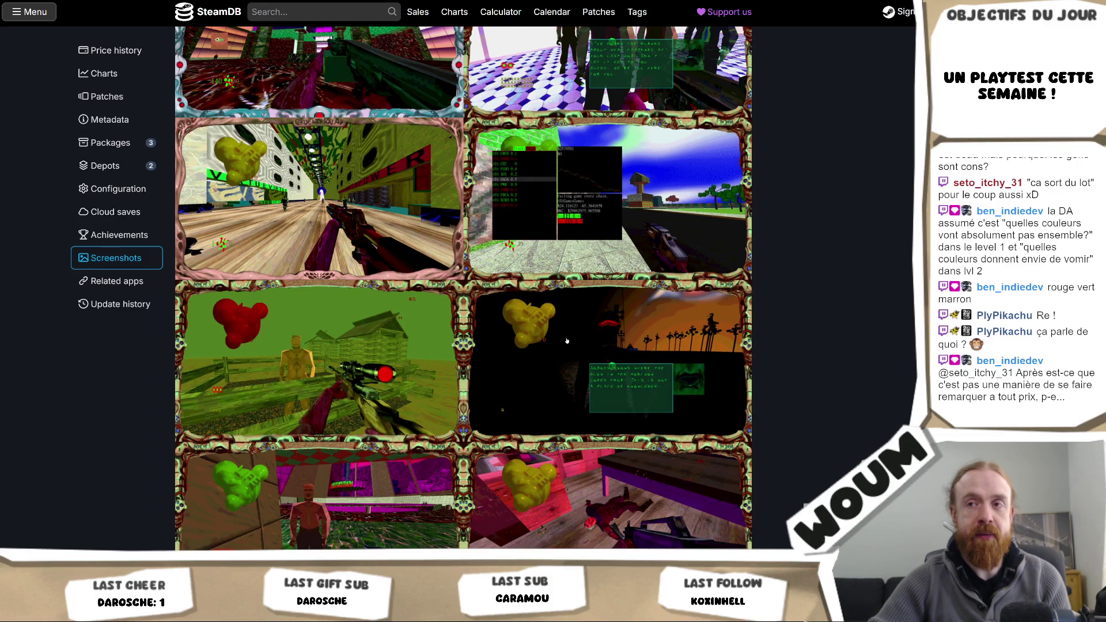
{"action": "key", "text": "Escape"}
{"action": "scroll", "coordinate": [477, 153], "scroll_direction": "up", "scroll_amount": 3}
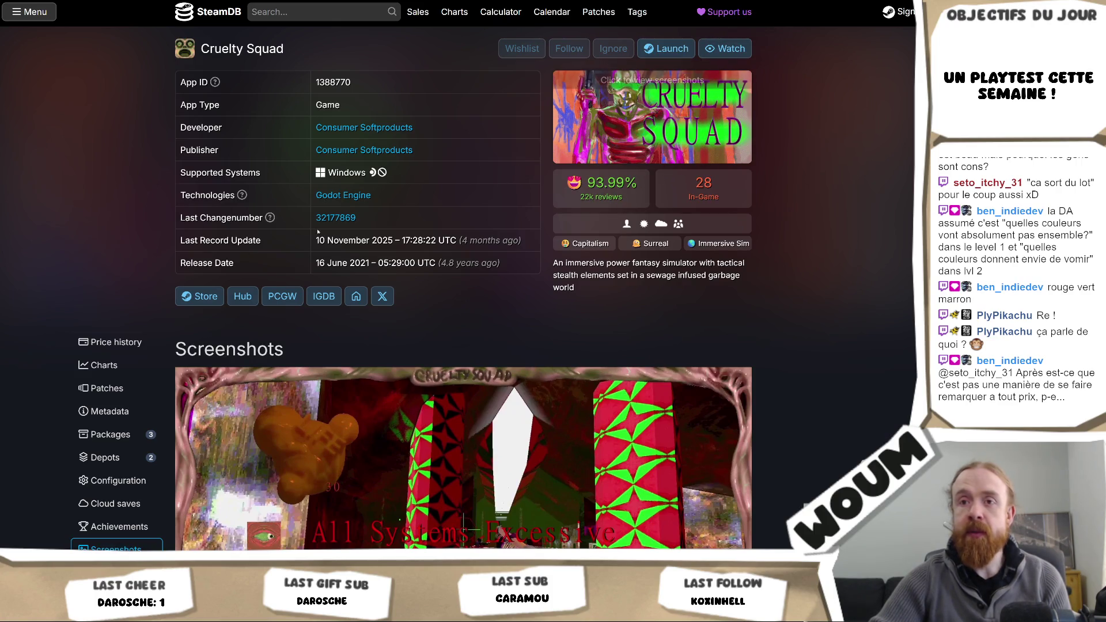
{"action": "left_click", "coordinate": [214, 294]}
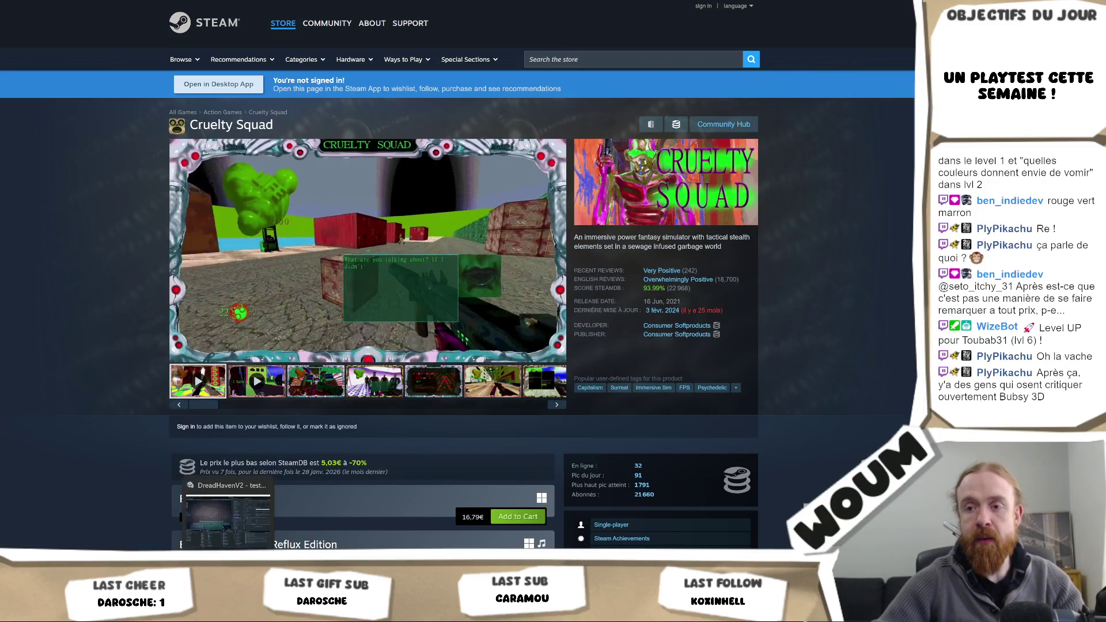
- Leave Cruelty Squad's Steam store page for the Unity editor
{"action": "key", "text": "alt+Tab"}
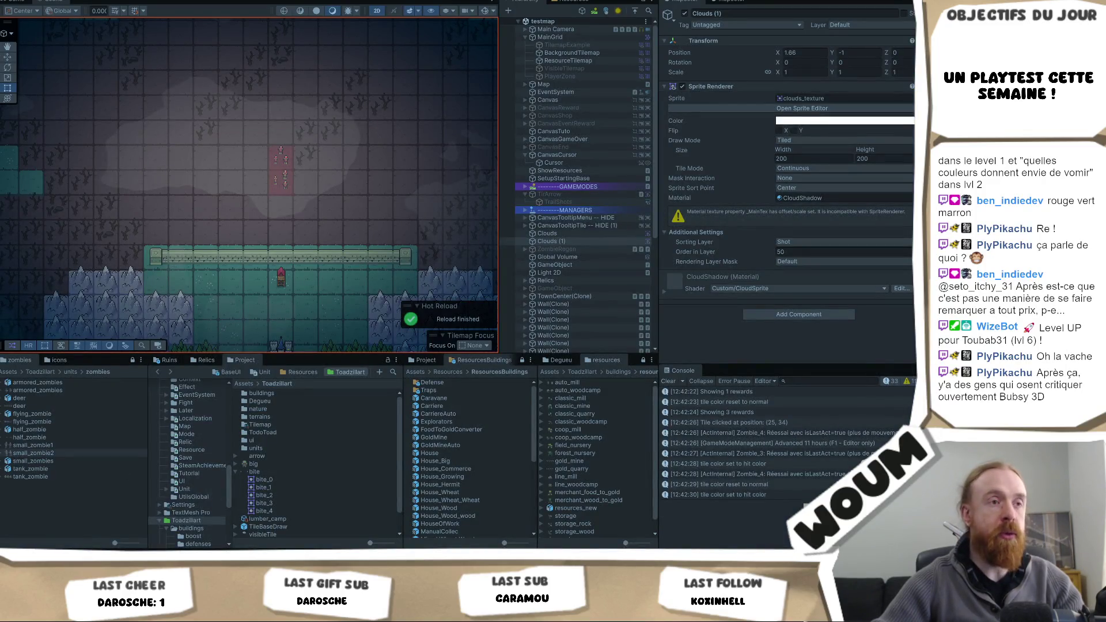
- In play mode, try a red Tilemap Color on BackgroundTilemap, leaving it white
{"action": "left_click", "coordinate": [547, 233]}
{"action": "key", "text": "ctrl+p"}
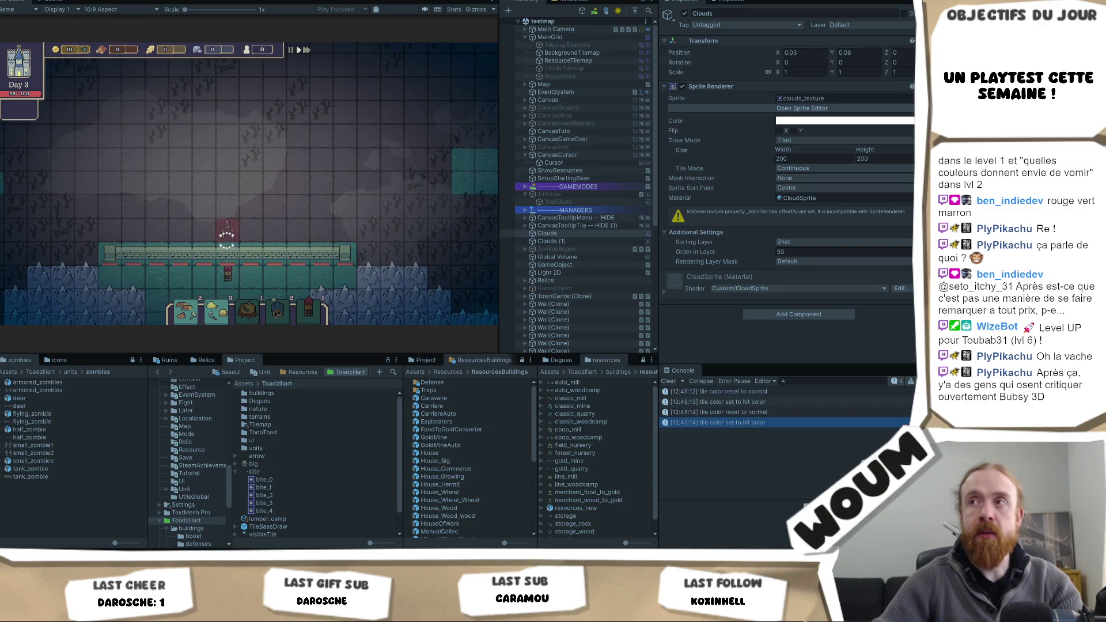
{"action": "key", "text": "ctrl+1"}
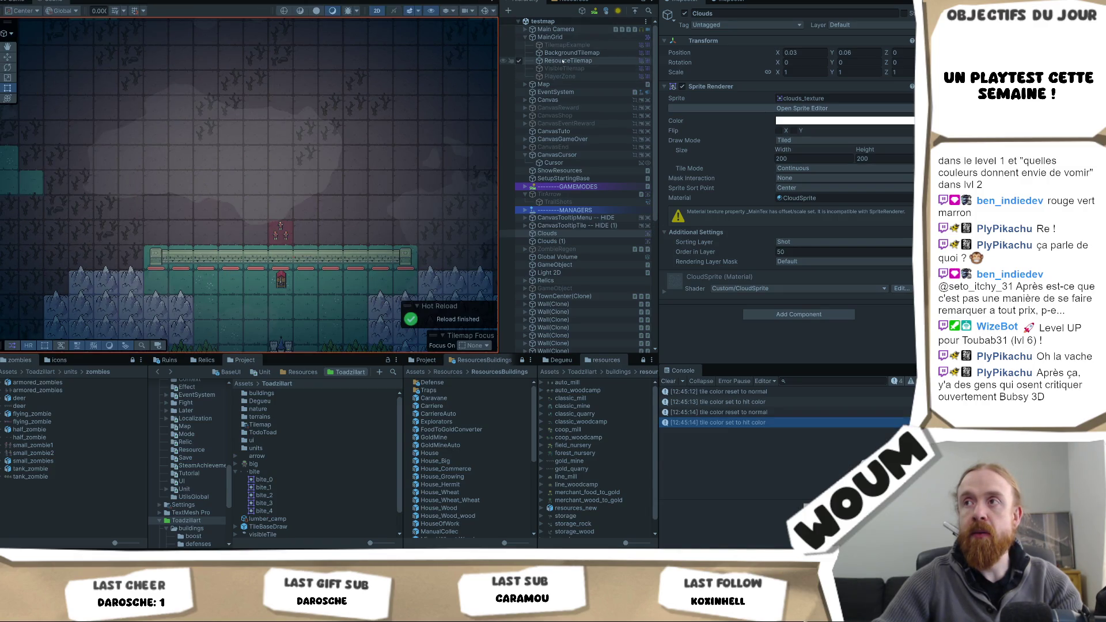
{"action": "left_click", "coordinate": [570, 53]}
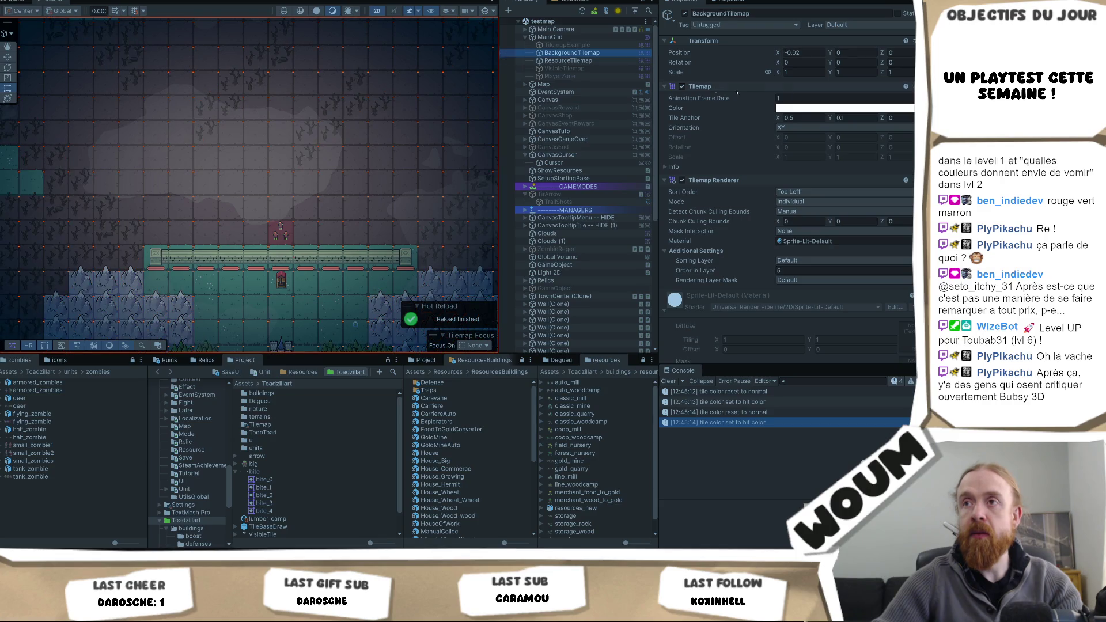
{"action": "left_click", "coordinate": [834, 109]}
{"action": "mouse_move", "coordinate": [879, 156]}
{"action": "left_mouse_down"}
{"action": "mouse_move", "coordinate": [896, 173]}
{"action": "mouse_move", "coordinate": [651, 136]}
{"action": "left_mouse_up"}
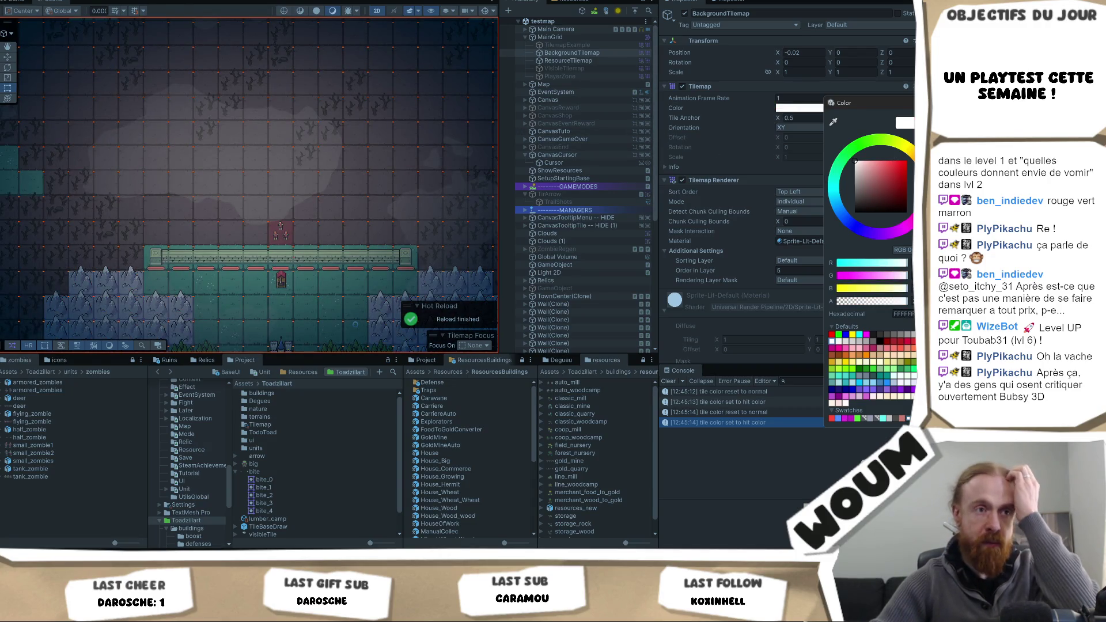
{"action": "key", "text": "Escape"}
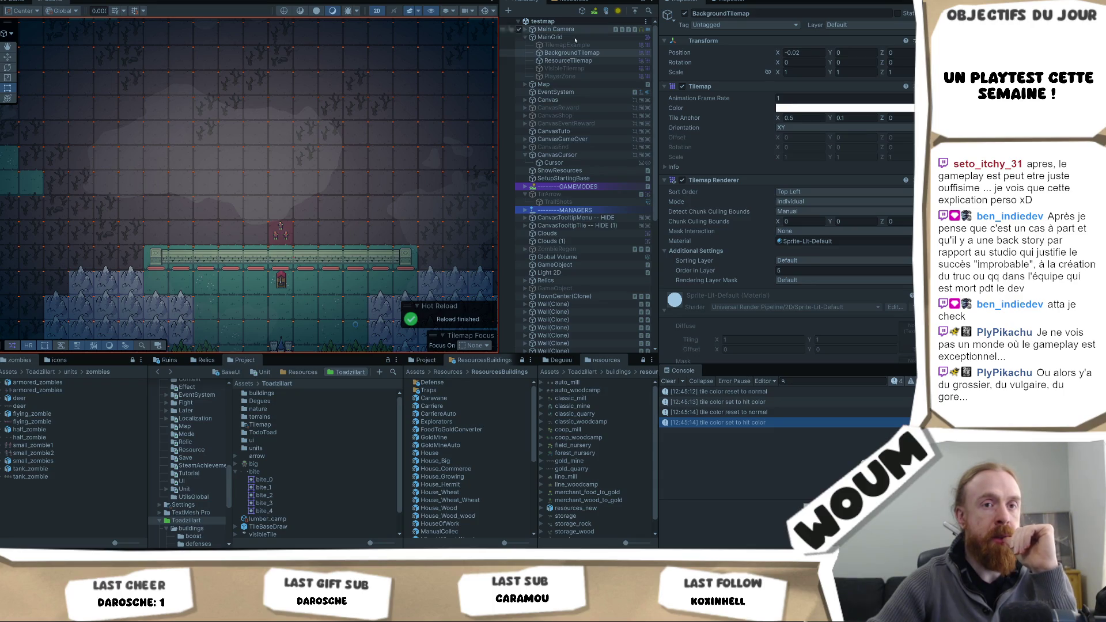
- Scroll through the editor, then bring up Cruelty Squad's Steam store page in the browser
{"action": "scroll", "coordinate": [858, 155], "scroll_direction": "down", "scroll_amount": 1}
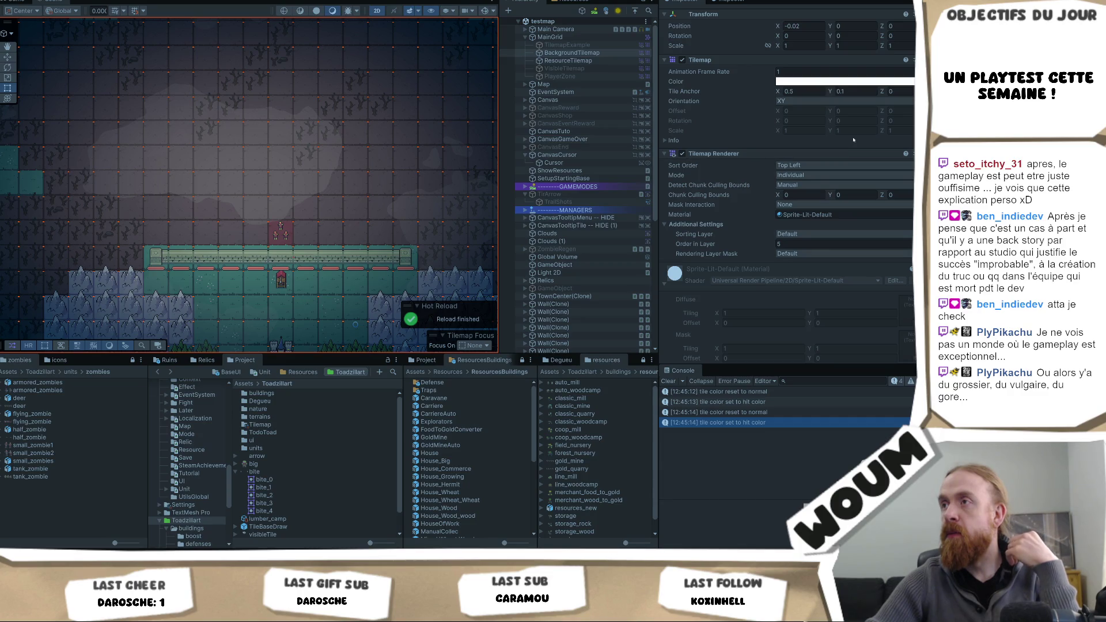
{"action": "scroll", "coordinate": [853, 137], "scroll_direction": "down", "scroll_amount": 2}
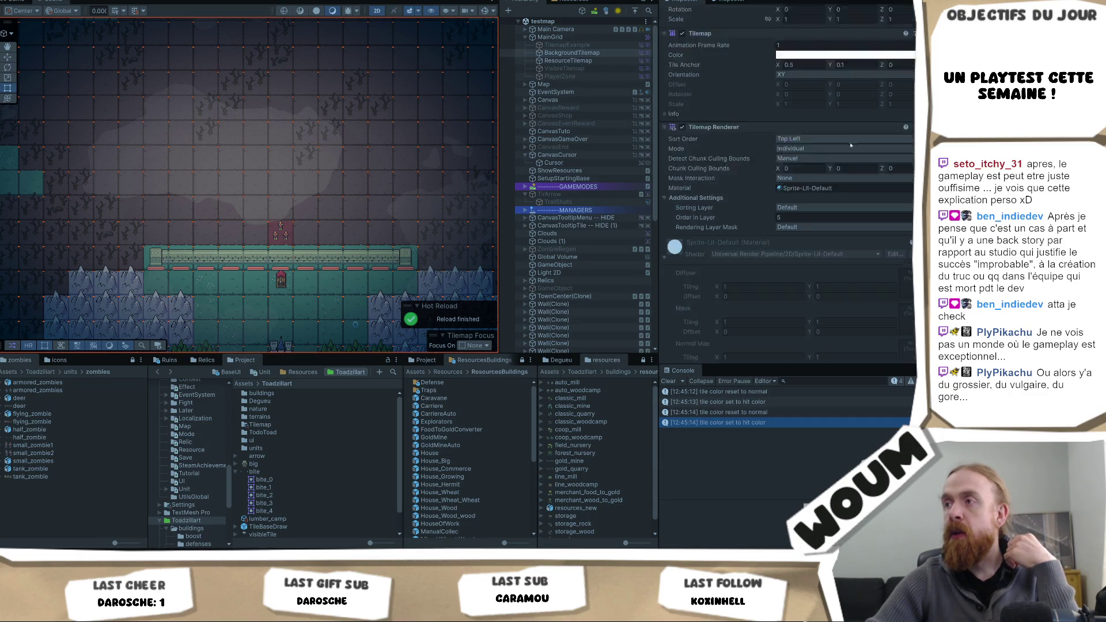
{"action": "scroll", "coordinate": [841, 138], "scroll_direction": "up", "scroll_amount": 3}
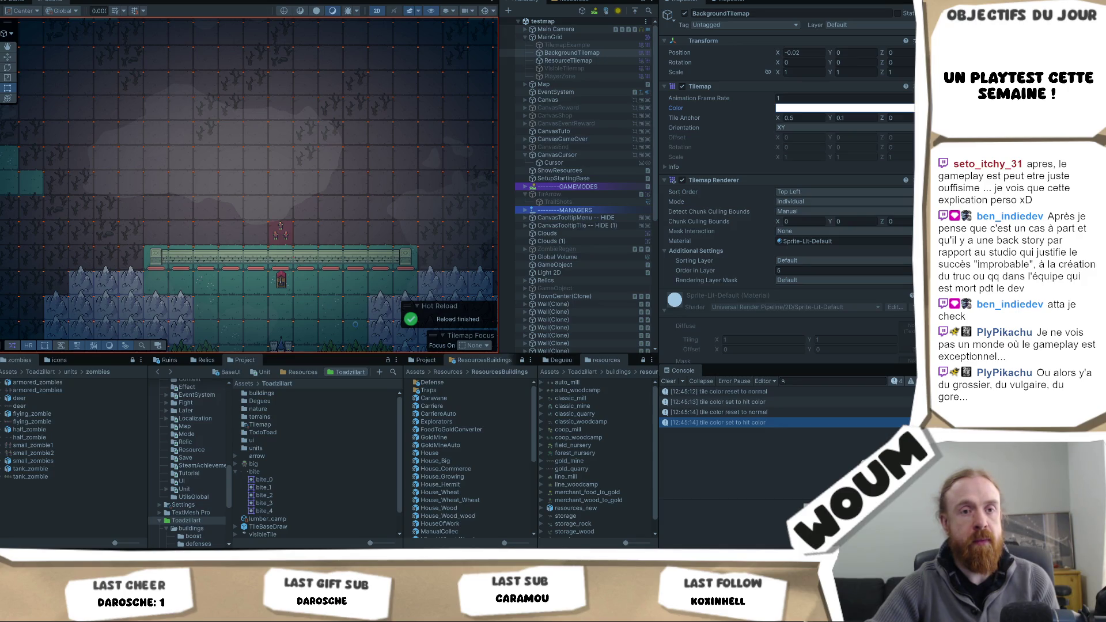
{"action": "mouse_move", "coordinate": [290, 559]}
{"action": "left_click", "coordinate": [294, 516]}
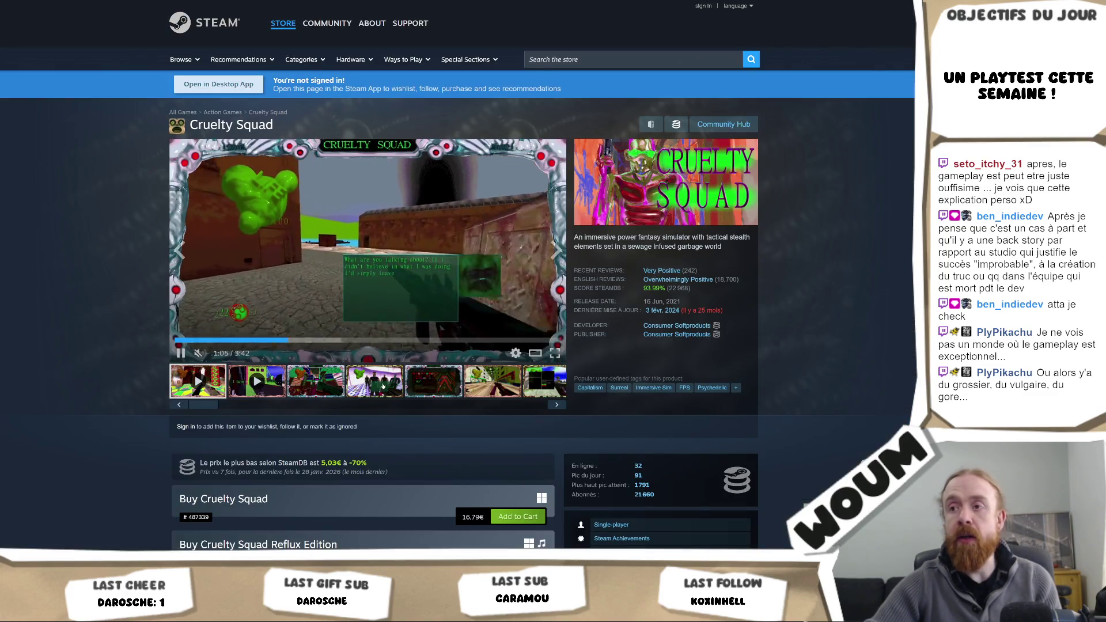
- View the inventory and purple-room screenshots, enlarge one full-size, then return to Unity
{"action": "left_click", "coordinate": [417, 386]}
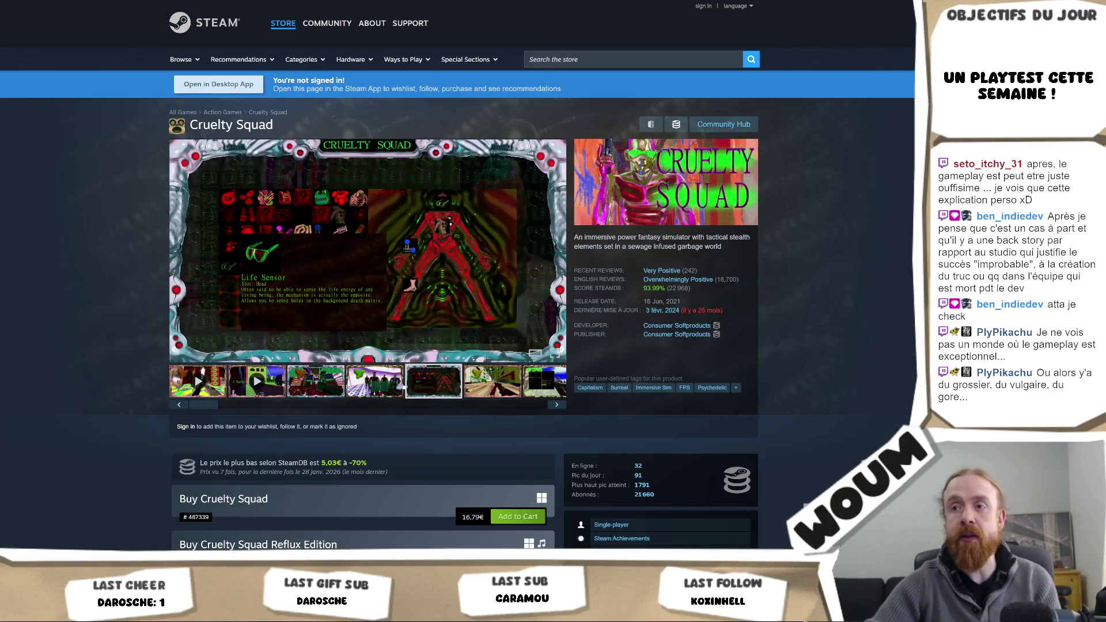
{"action": "left_click", "coordinate": [400, 386]}
{"action": "left_click", "coordinate": [400, 285]}
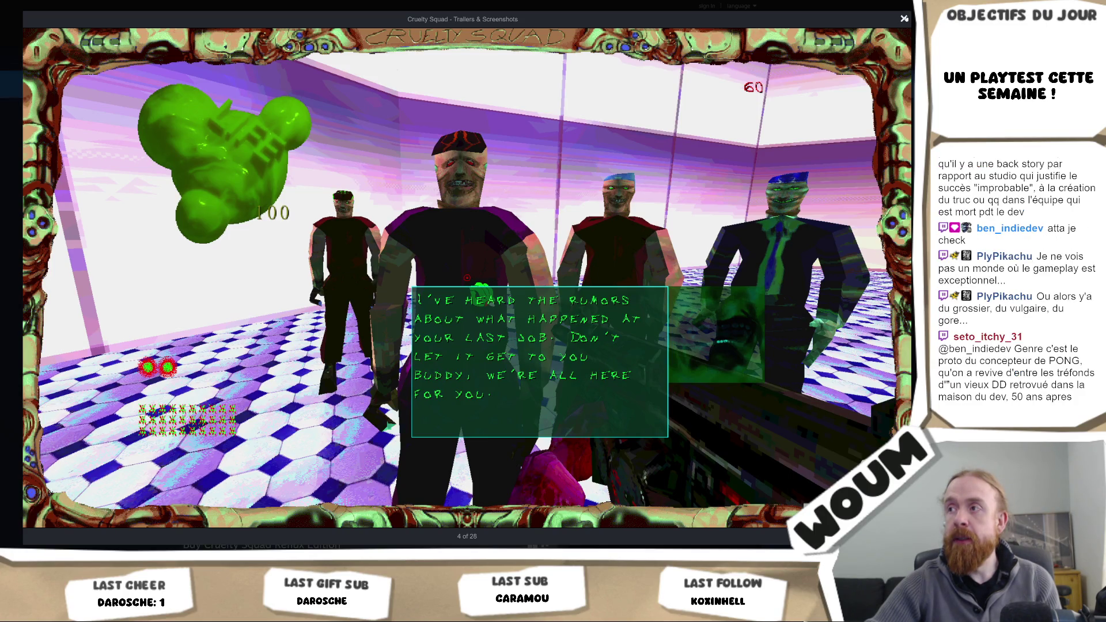
{"action": "left_click", "coordinate": [904, 19]}
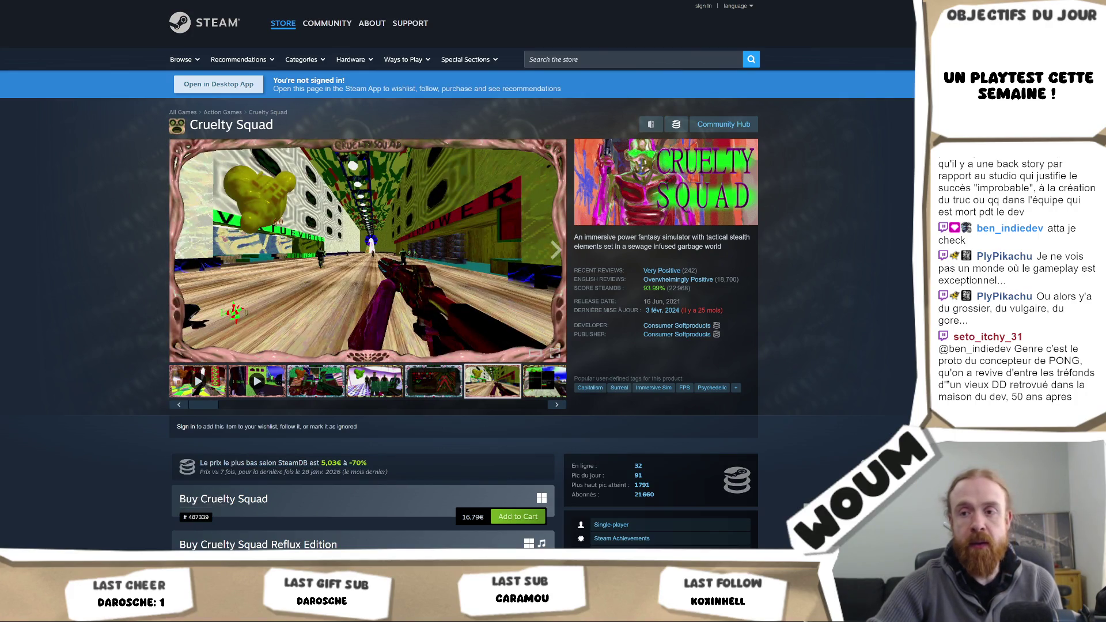
{"action": "key", "text": "alt+Tab"}
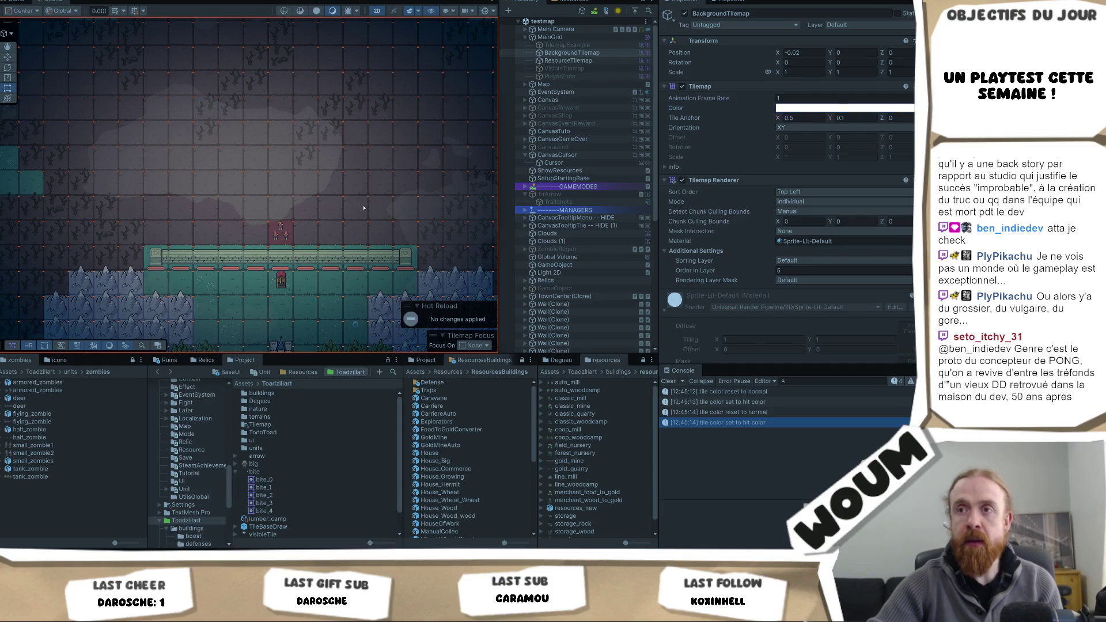
- Select Clouds (1), run the game taking the Super Forest Nursery reward, then exit Play mode
{"action": "left_click", "coordinate": [209, 111]}
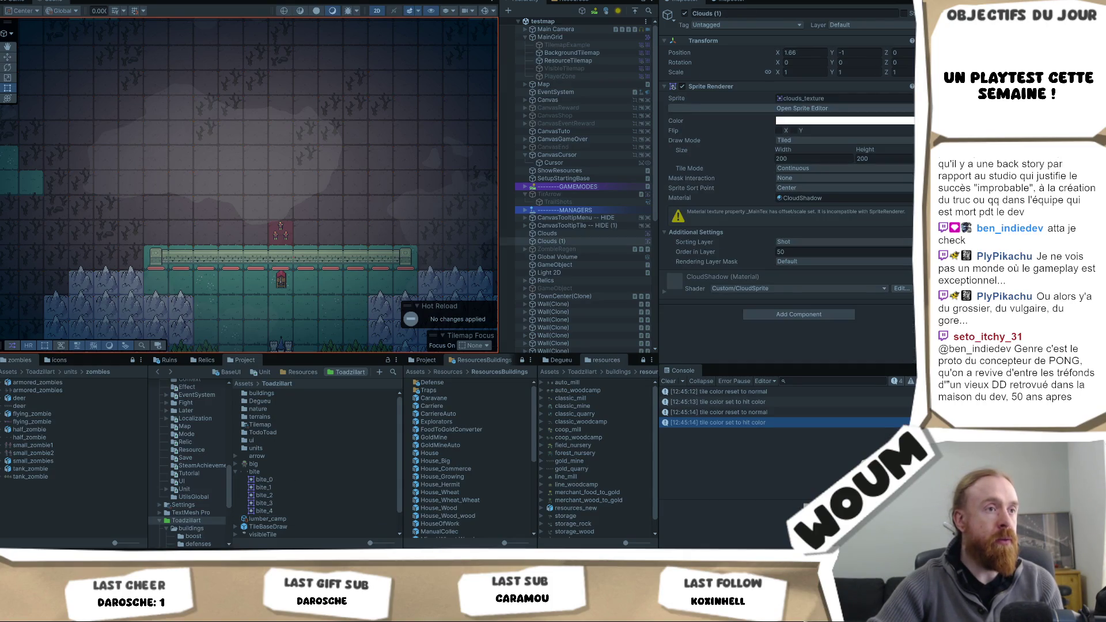
{"action": "key", "text": "ctrl+p"}
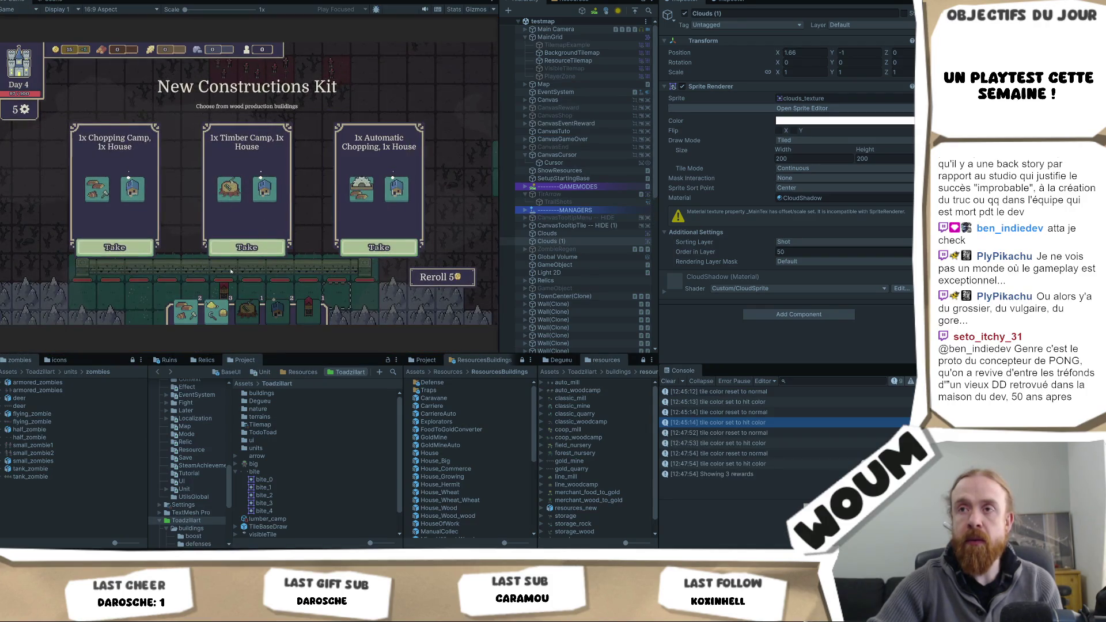
{"action": "left_click", "coordinate": [252, 252]}
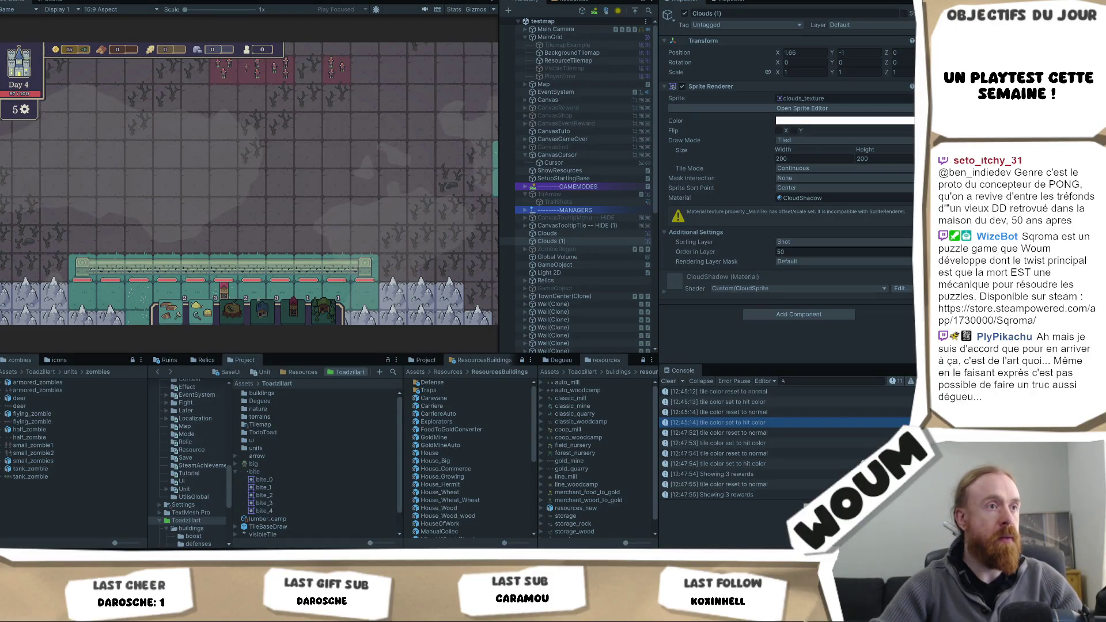
{"action": "left_click", "coordinate": [389, 153]}
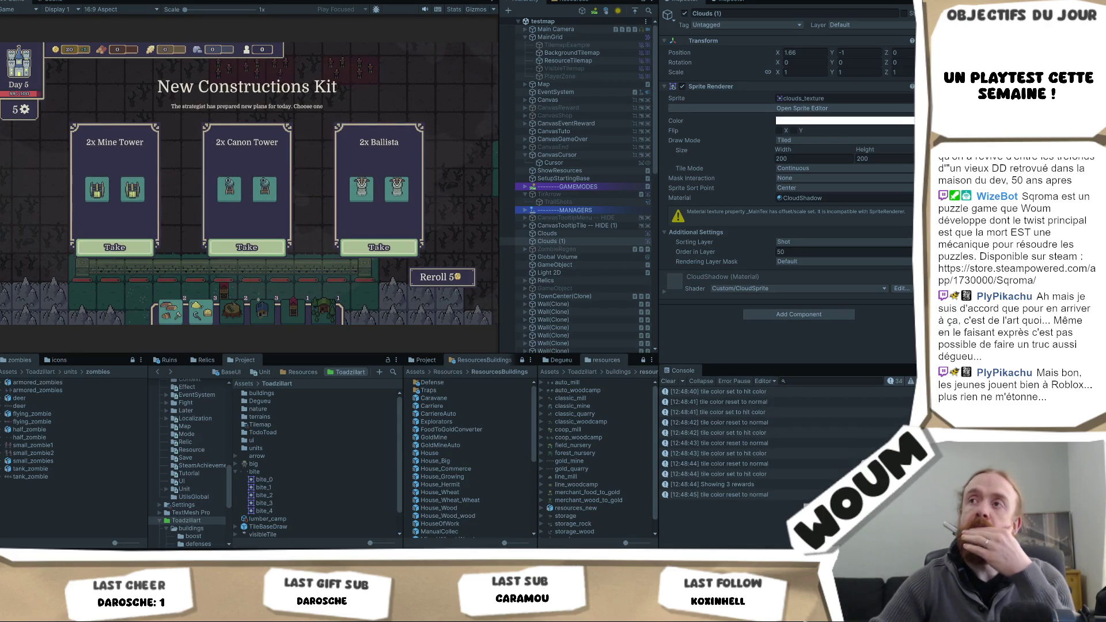
{"action": "key", "text": "ctrl+p"}
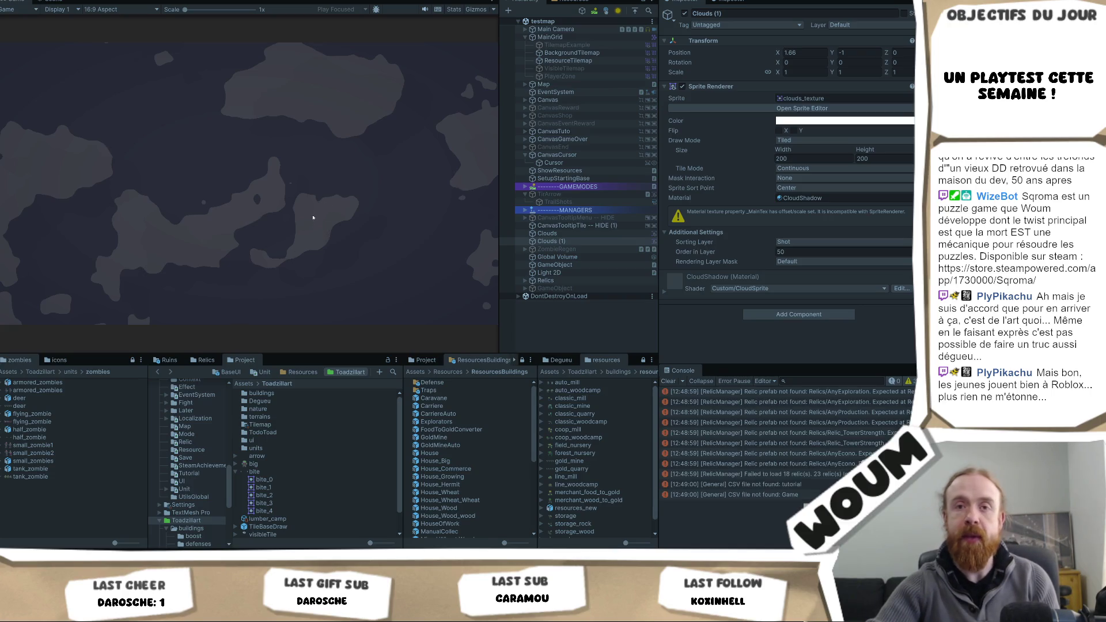
- Start a new playtest, place the Town Center on the map, and zoom in
{"action": "left_click", "coordinate": [245, 284]}
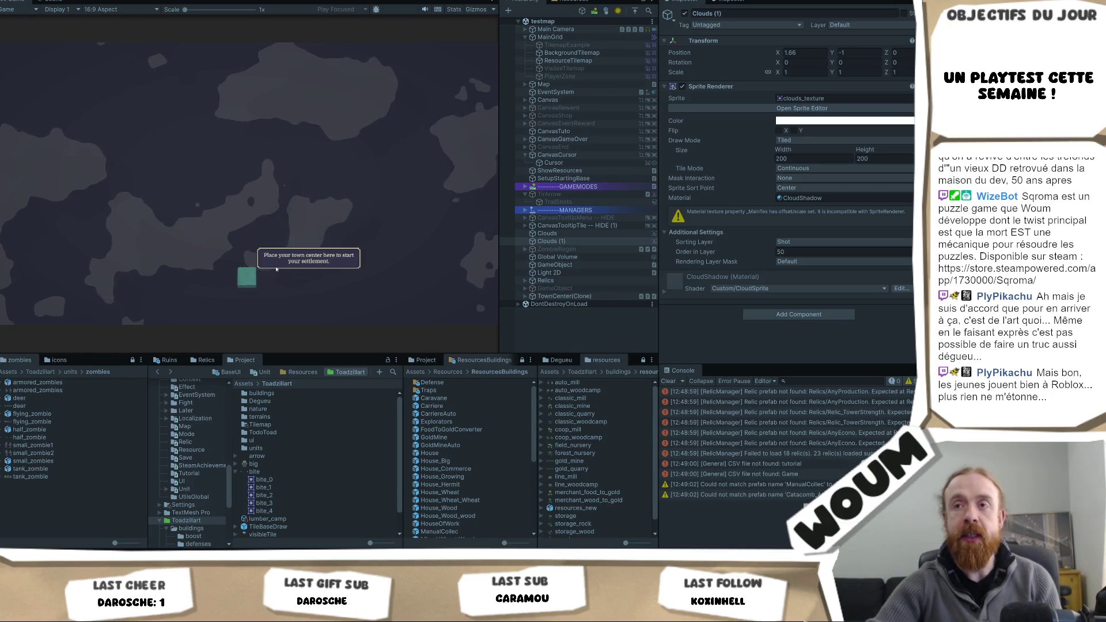
{"action": "left_click", "coordinate": [245, 279]}
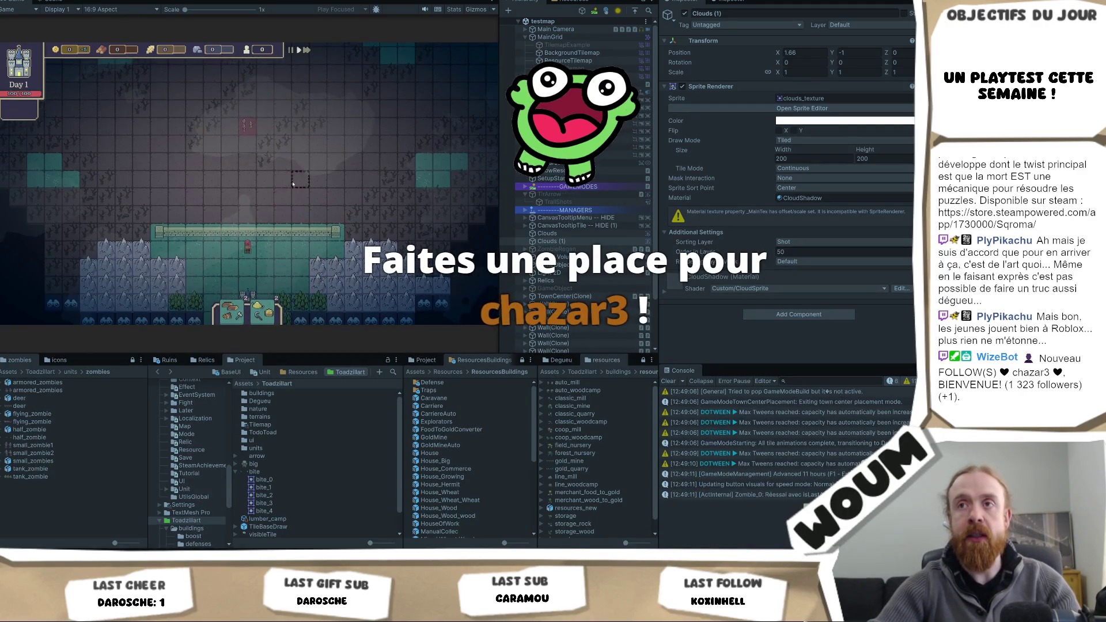
{"action": "scroll", "coordinate": [292, 183], "scroll_direction": "up", "scroll_amount": 1}
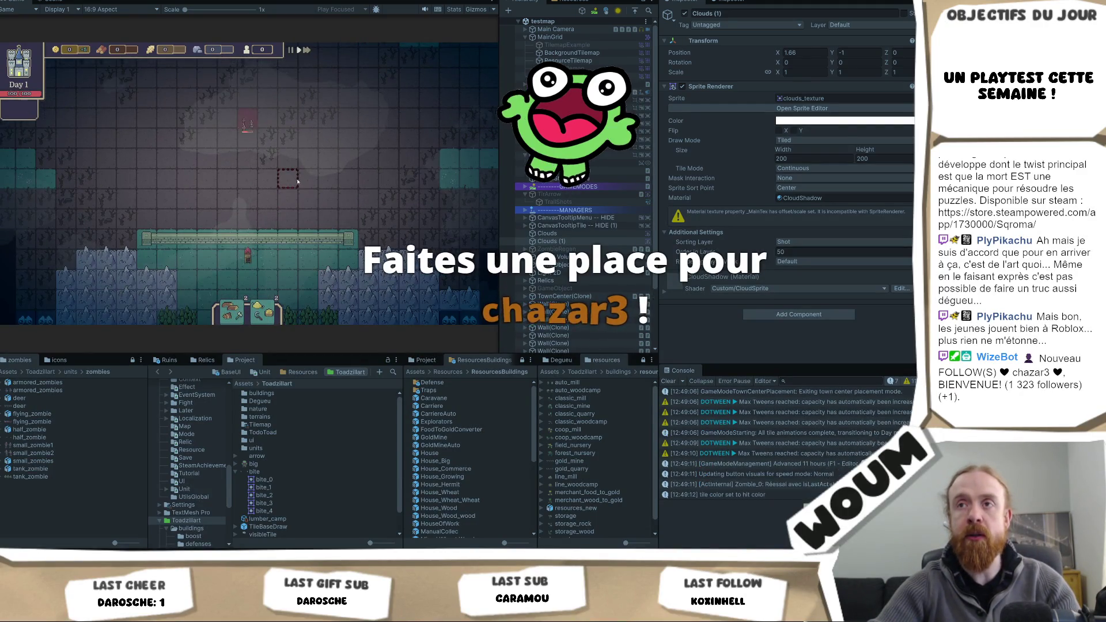
{"action": "scroll", "coordinate": [308, 182], "scroll_direction": "up", "scroll_amount": 1}
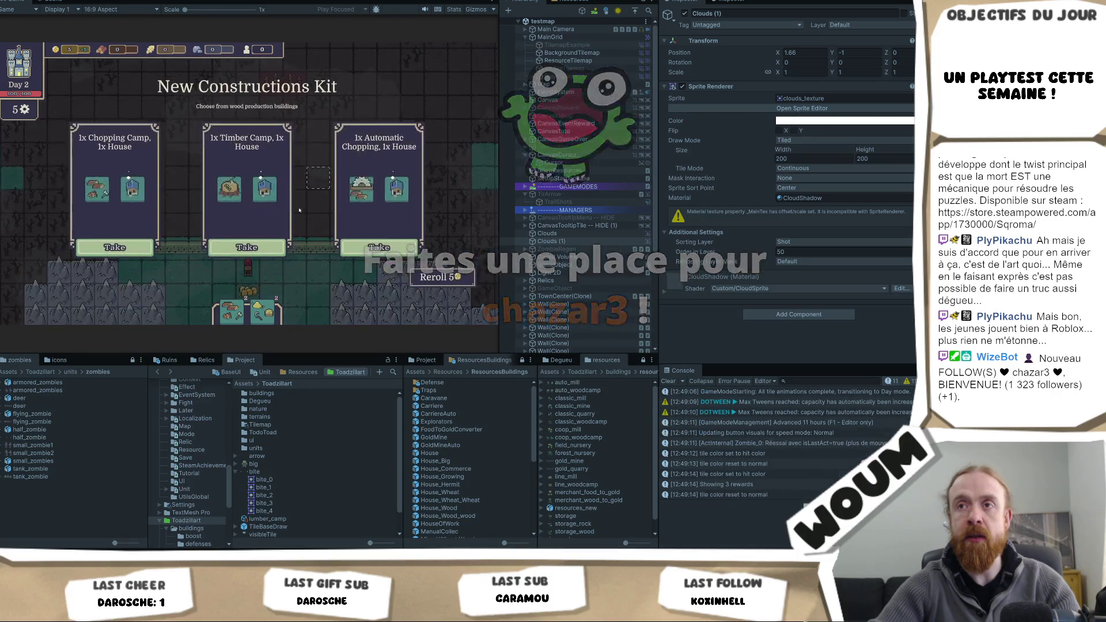
- Take the Timber Camp/House, Base Tower, wood camp and Automatic Chopping/House kits, skipping hours with F1
{"action": "left_click", "coordinate": [270, 246]}
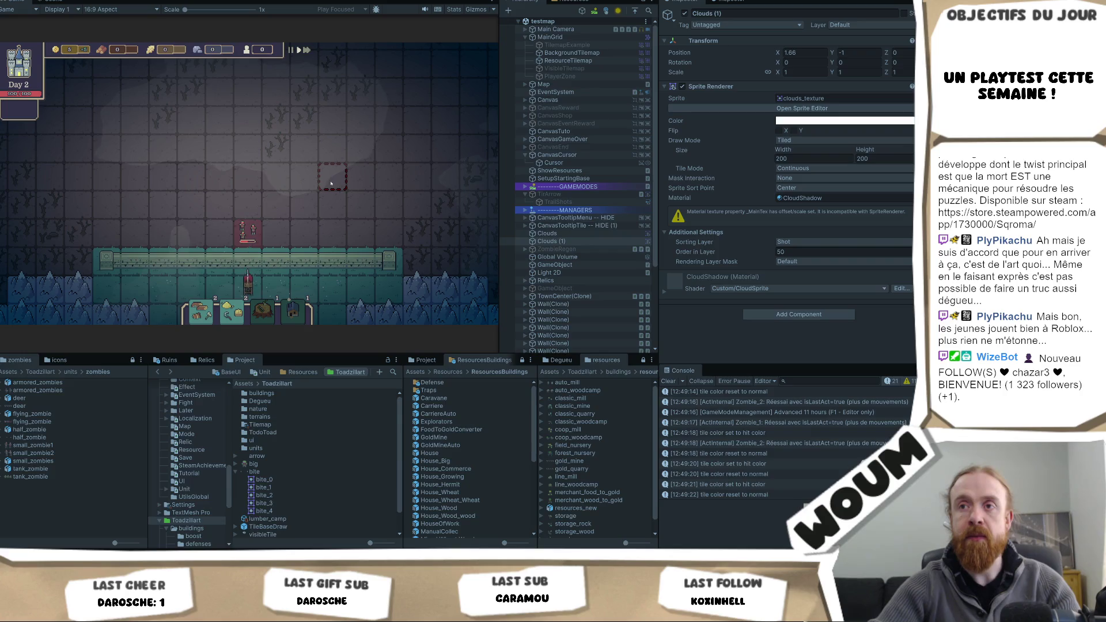
{"action": "left_click", "coordinate": [246, 247]}
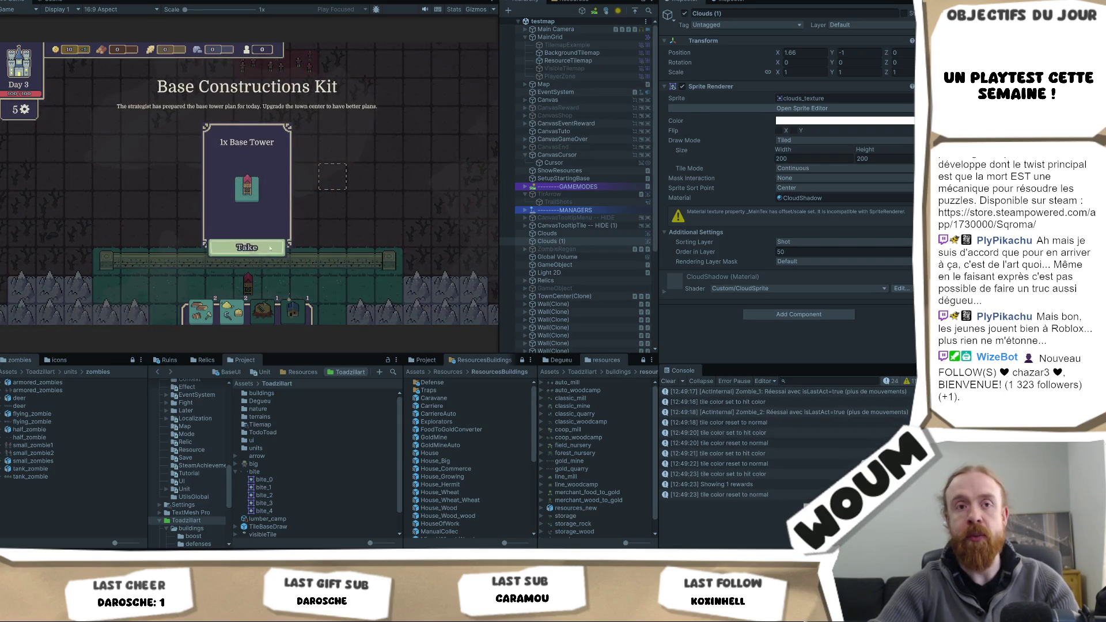
{"action": "left_click", "coordinate": [271, 248]}
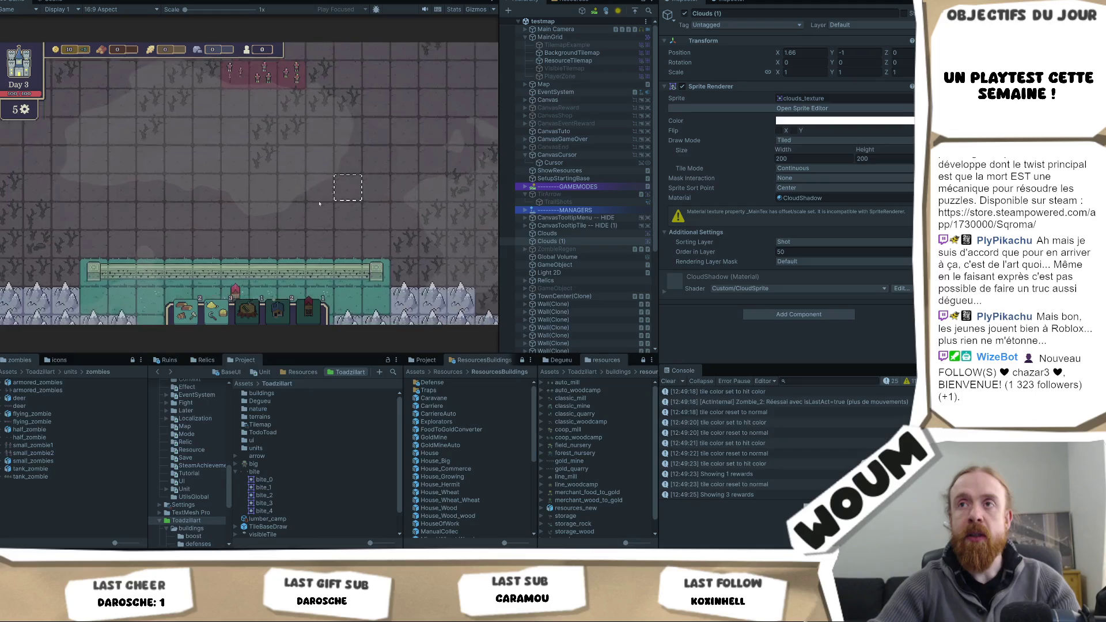
{"action": "key", "text": "F1"}
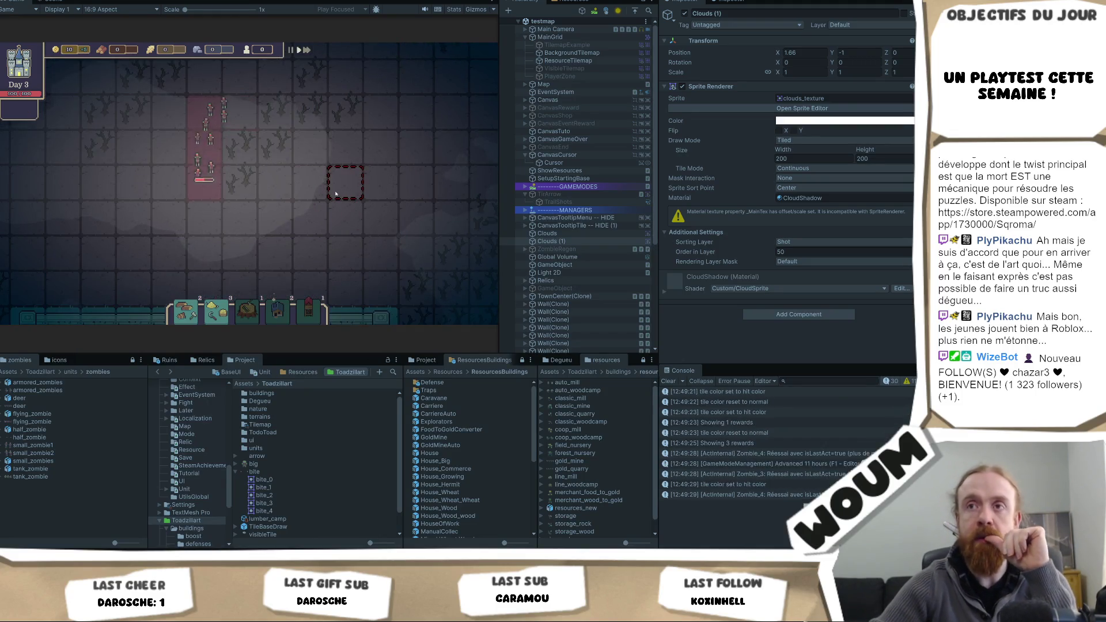
{"action": "scroll", "coordinate": [335, 193], "scroll_direction": "down", "scroll_amount": 2}
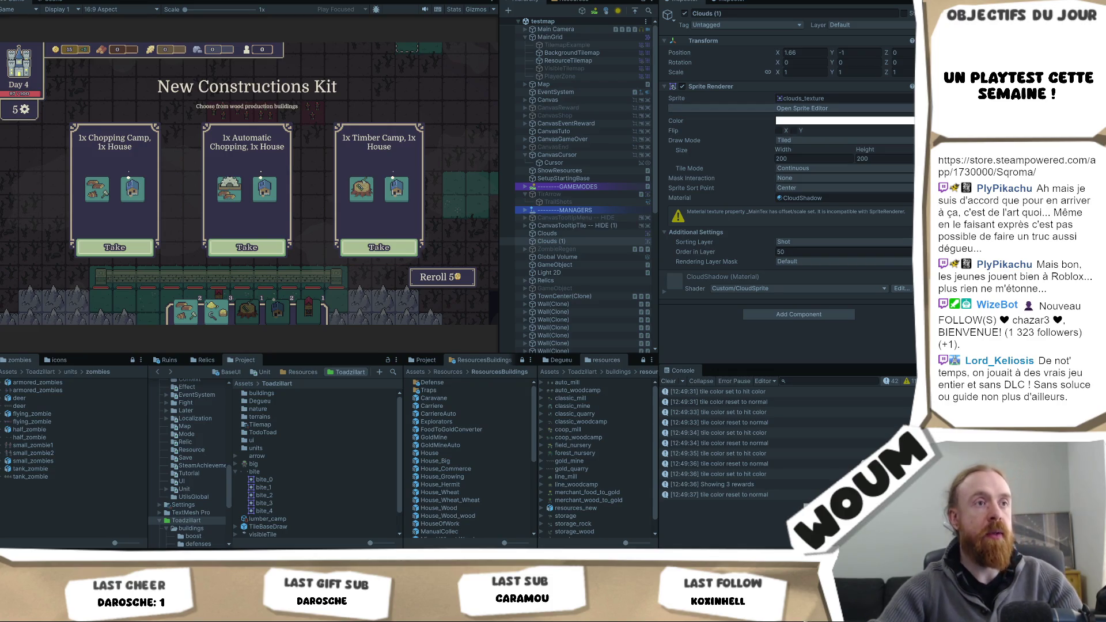
{"action": "left_click", "coordinate": [248, 253]}
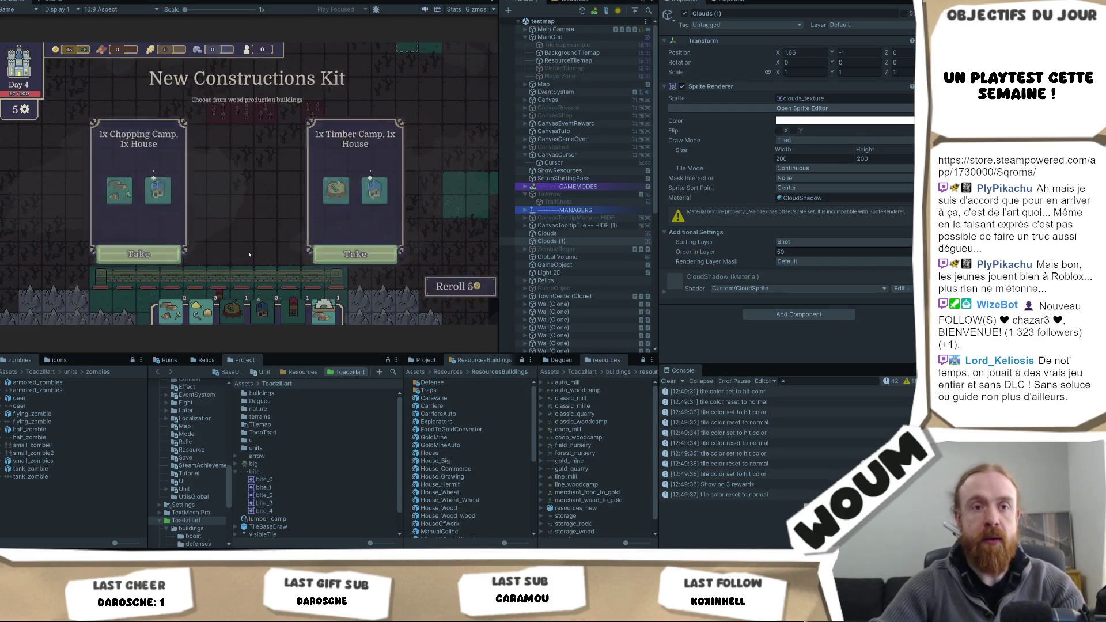
- Take the next kit card, advance time, then take the 2x Mine Tower and Timber Camp kits
{"action": "left_click", "coordinate": [250, 253]}
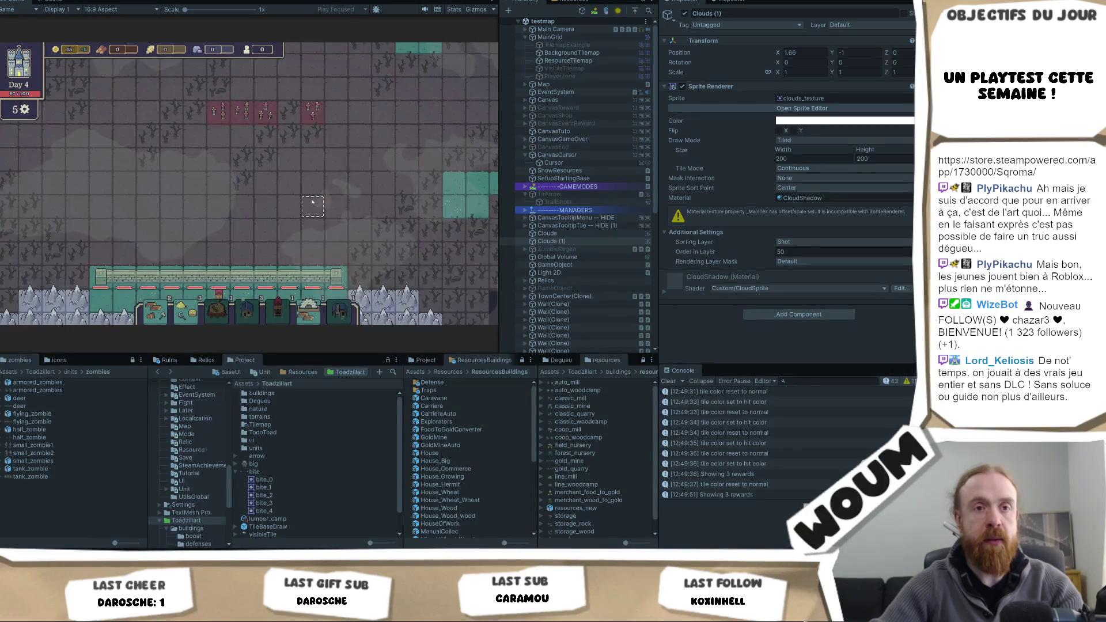
{"action": "left_click", "coordinate": [313, 202]}
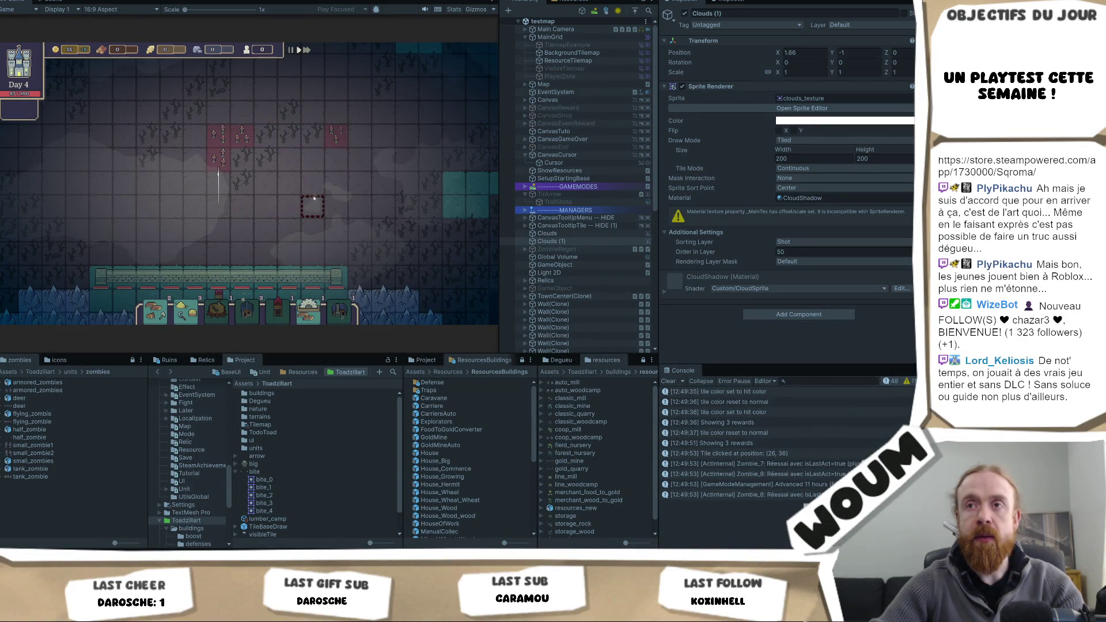
{"action": "scroll", "coordinate": [311, 208], "scroll_direction": "up", "scroll_amount": 1}
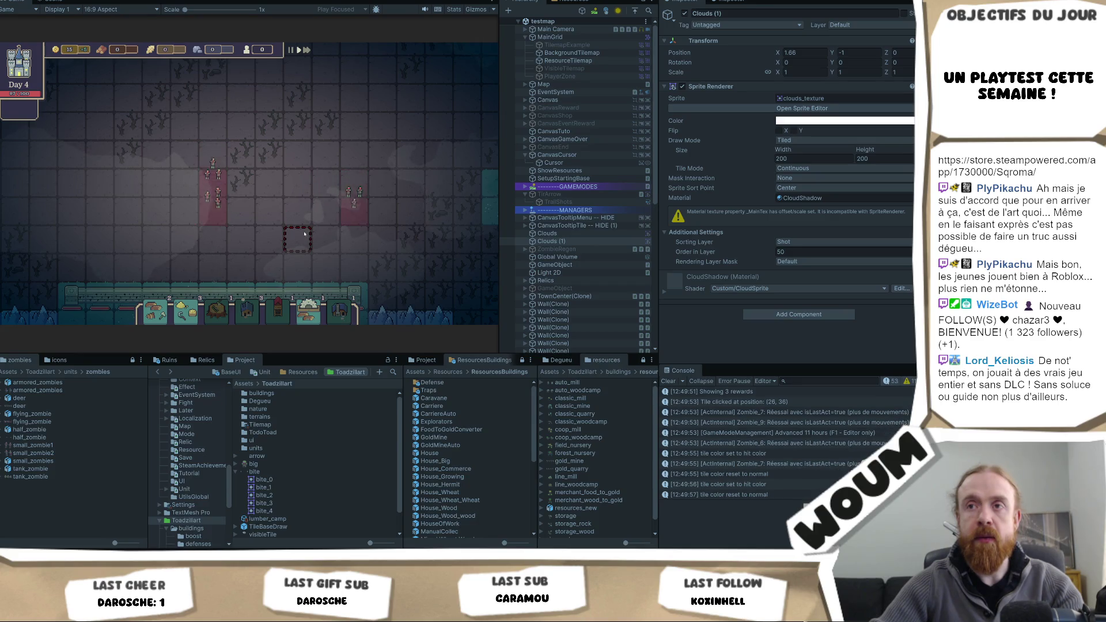
{"action": "scroll", "coordinate": [302, 236], "scroll_direction": "down", "scroll_amount": 2}
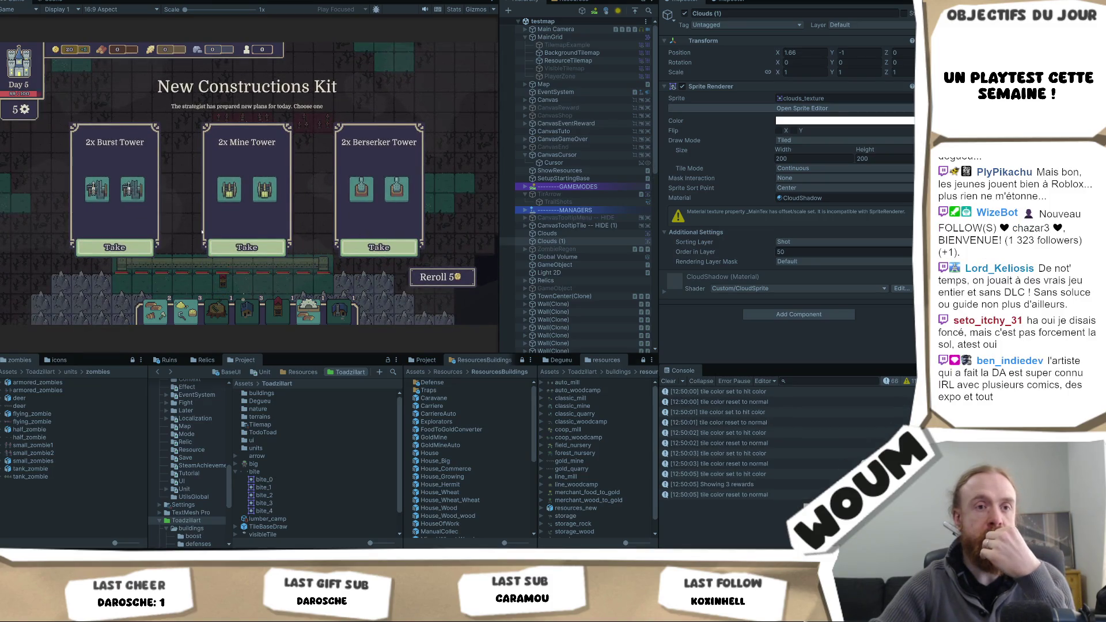
{"action": "left_click", "coordinate": [239, 248]}
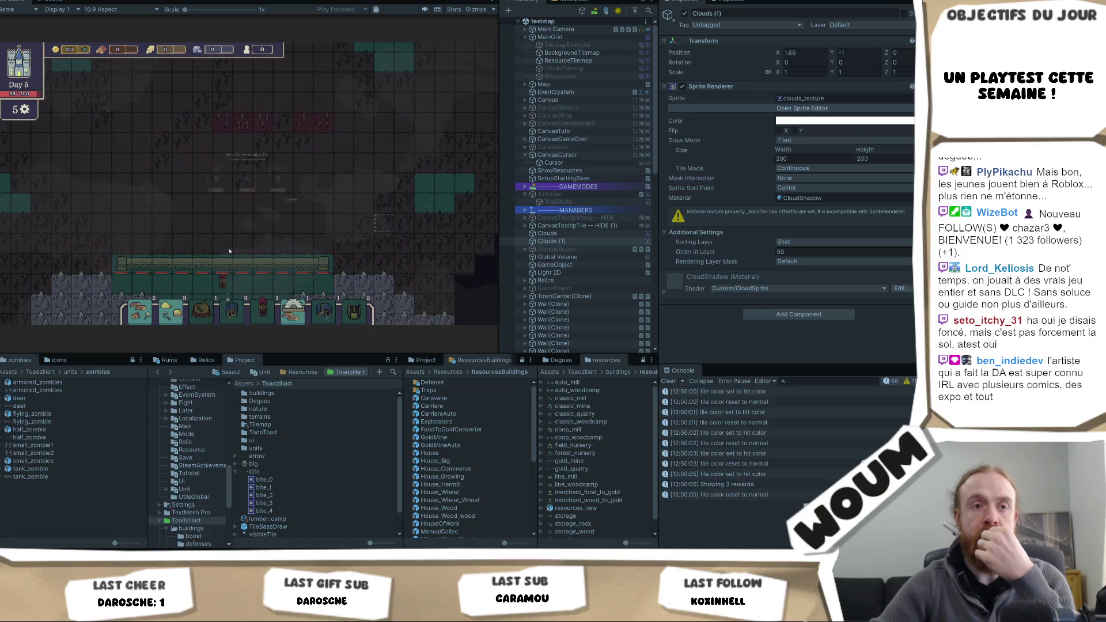
{"action": "left_click", "coordinate": [238, 249]}
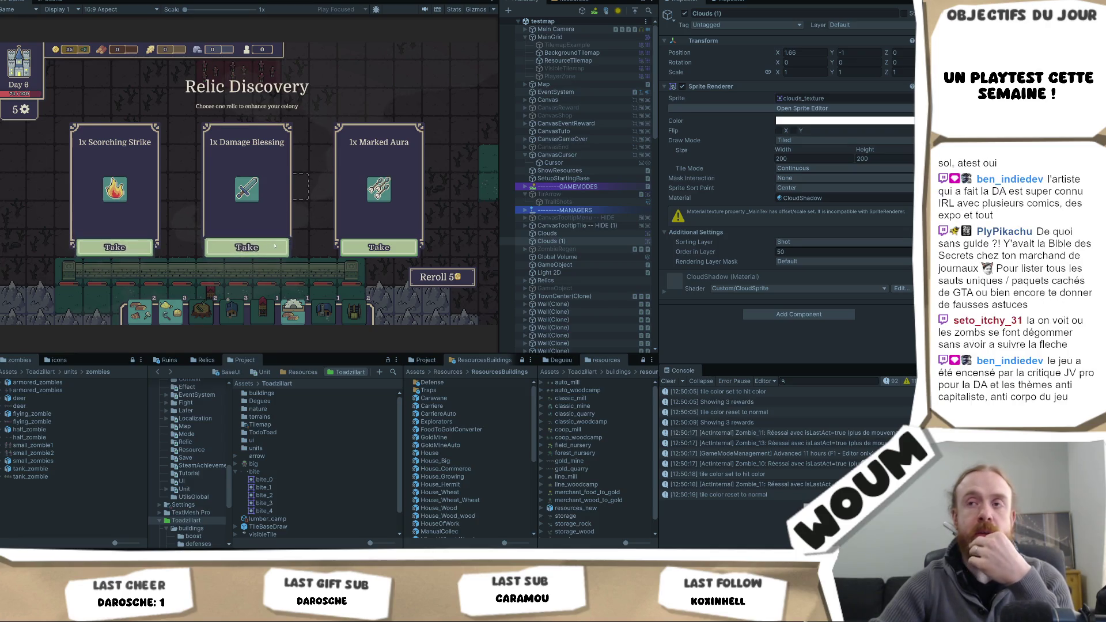
- Take the Damage Blessing relic, a trap and the next kit card, then pan the camera down
{"action": "left_click", "coordinate": [251, 247]}
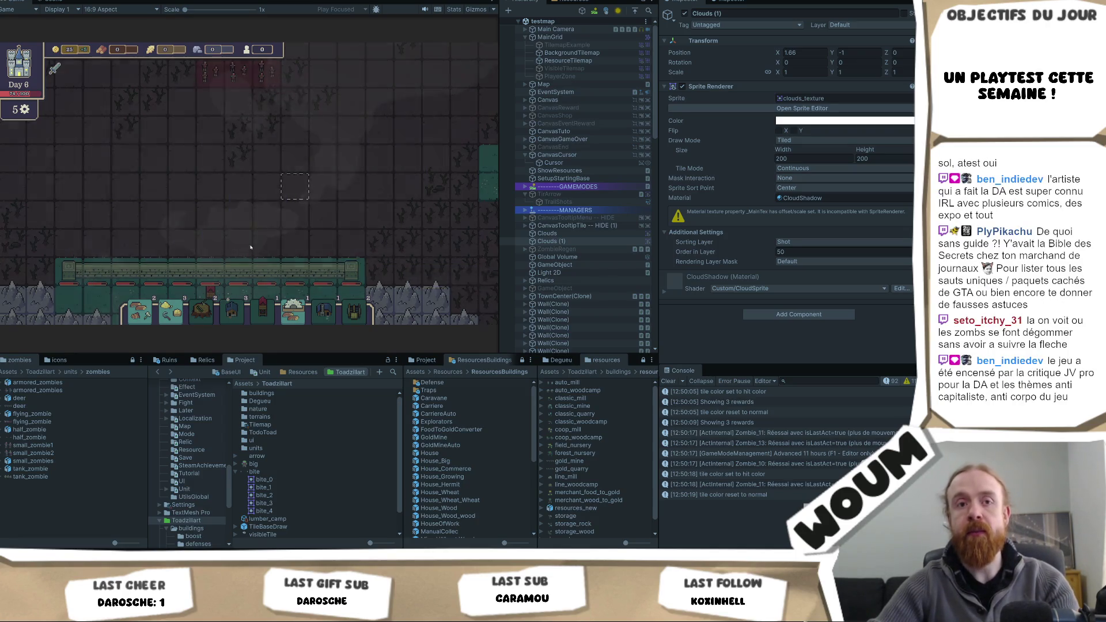
{"action": "left_click", "coordinate": [250, 247]}
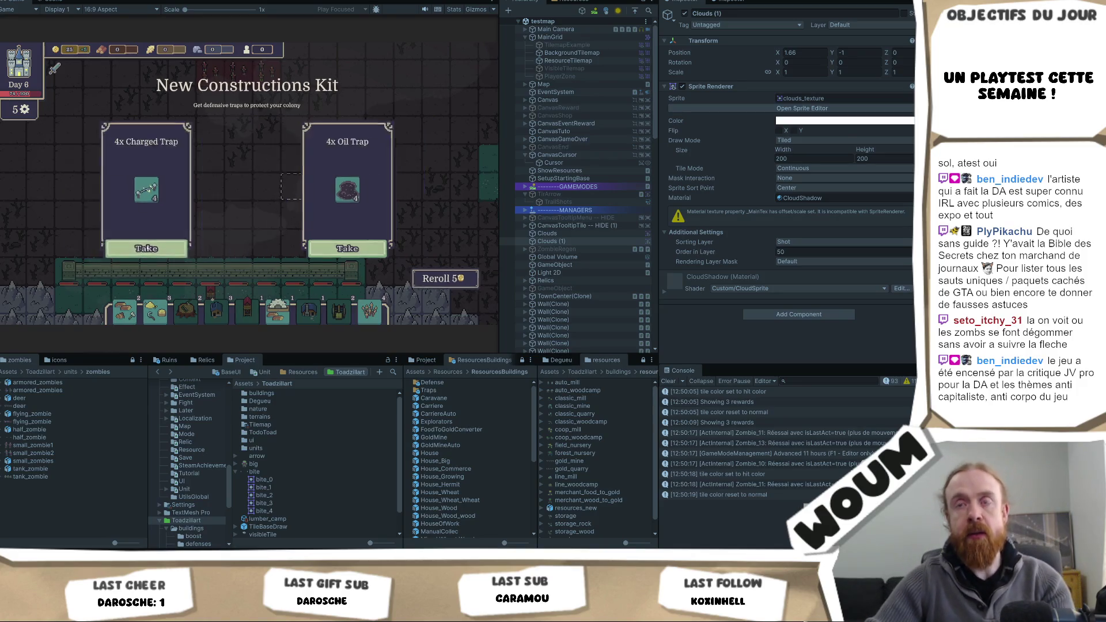
{"action": "left_click", "coordinate": [143, 239]}
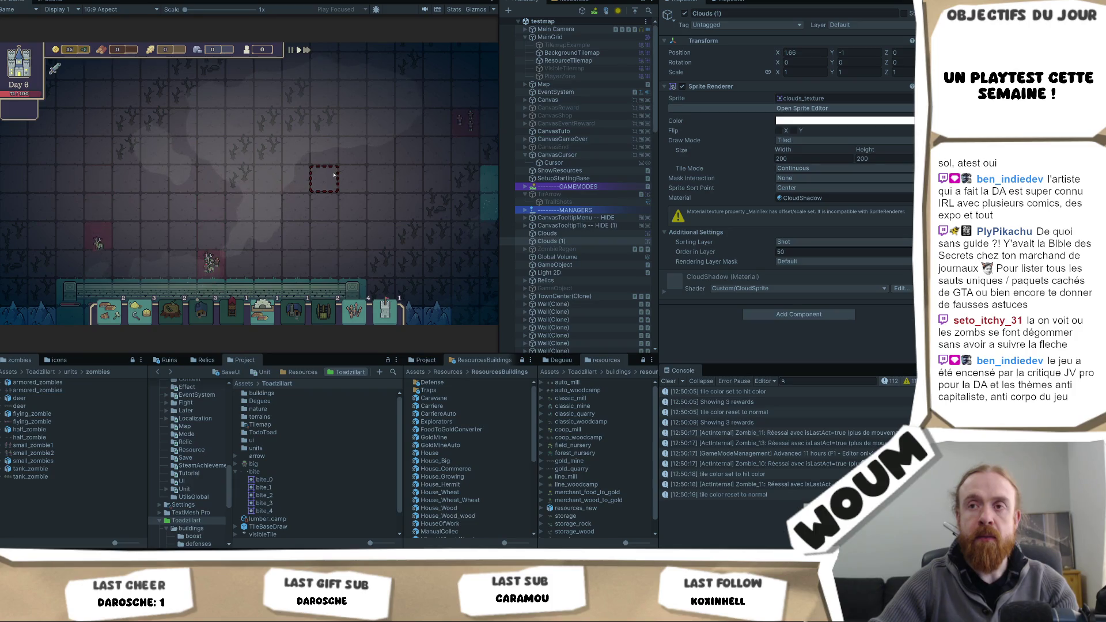
{"action": "key", "text": "s"}
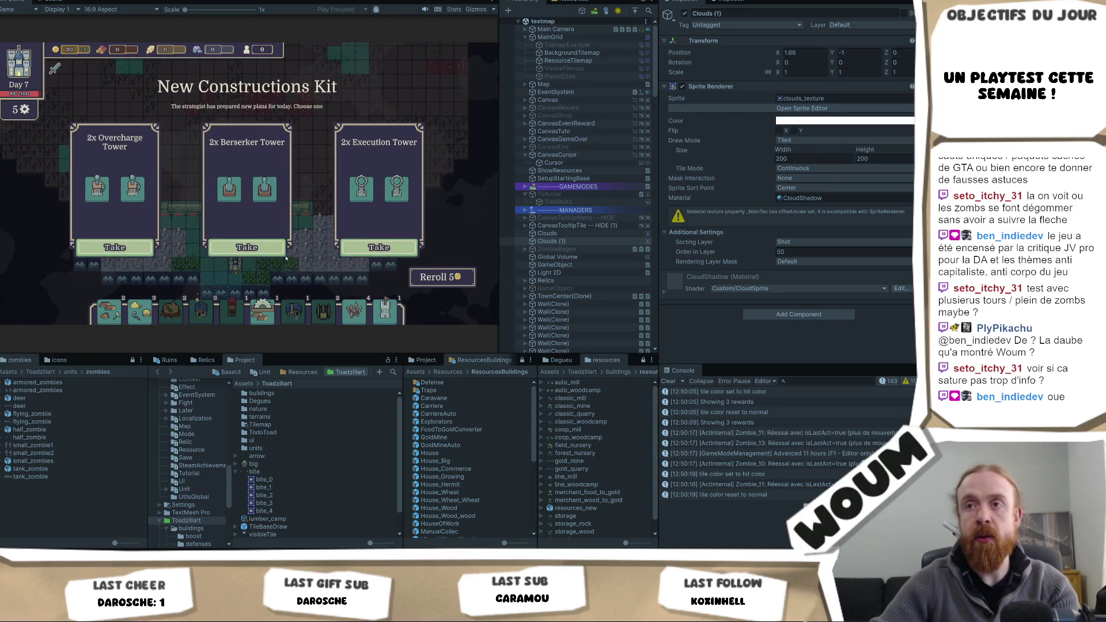
- Take the 2x Berserker Tower card and next kit, then place three houses inside the town
{"action": "left_click", "coordinate": [281, 251]}
{"action": "left_click", "coordinate": [257, 246]}
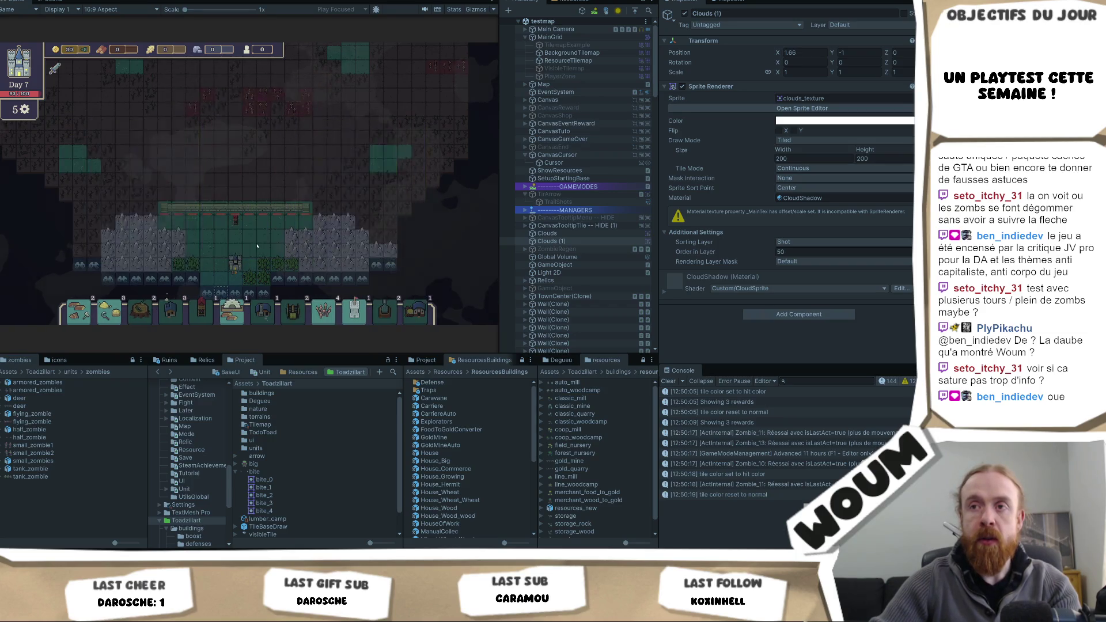
{"action": "left_click", "coordinate": [176, 310]}
{"action": "left_click", "coordinate": [222, 264]}
{"action": "left_click", "coordinate": [173, 309]}
{"action": "left_click", "coordinate": [208, 263]}
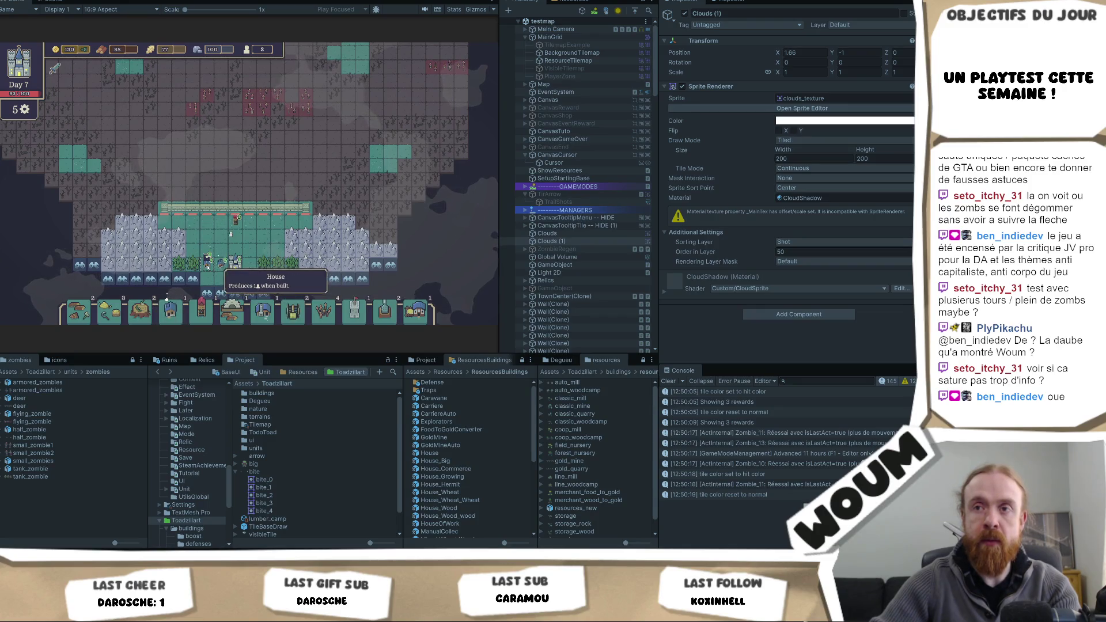
{"action": "left_click", "coordinate": [168, 299]}
{"action": "left_click", "coordinate": [221, 274]}
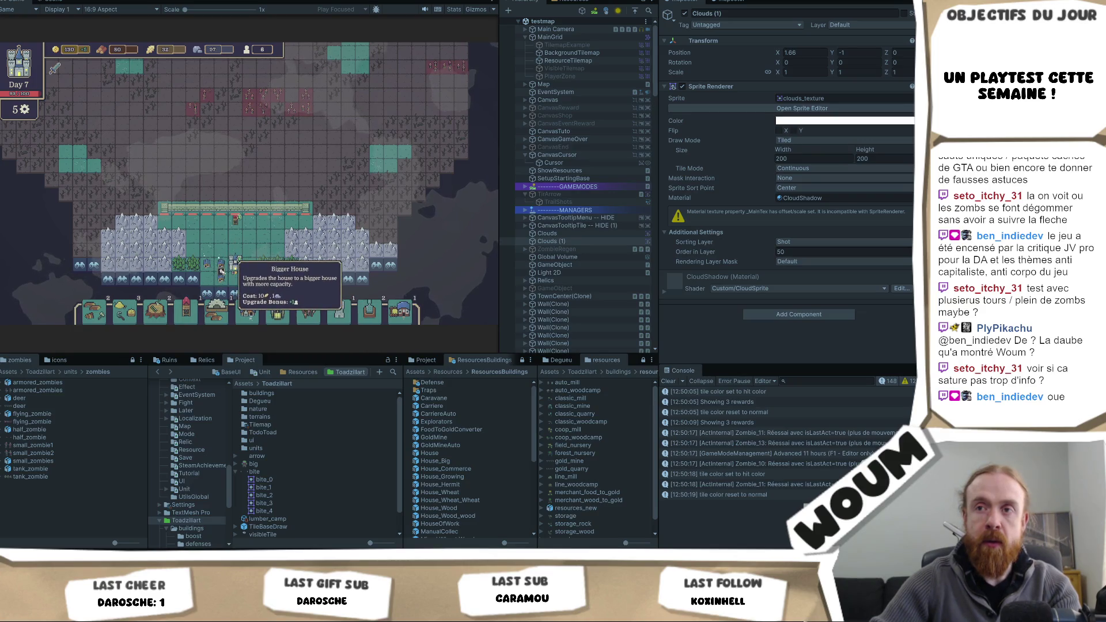
- Deploy the red unit on the left and right teal tiles, place a Base Tower, and upgrade it to Improved Base Tower
{"action": "left_click", "coordinate": [186, 311]}
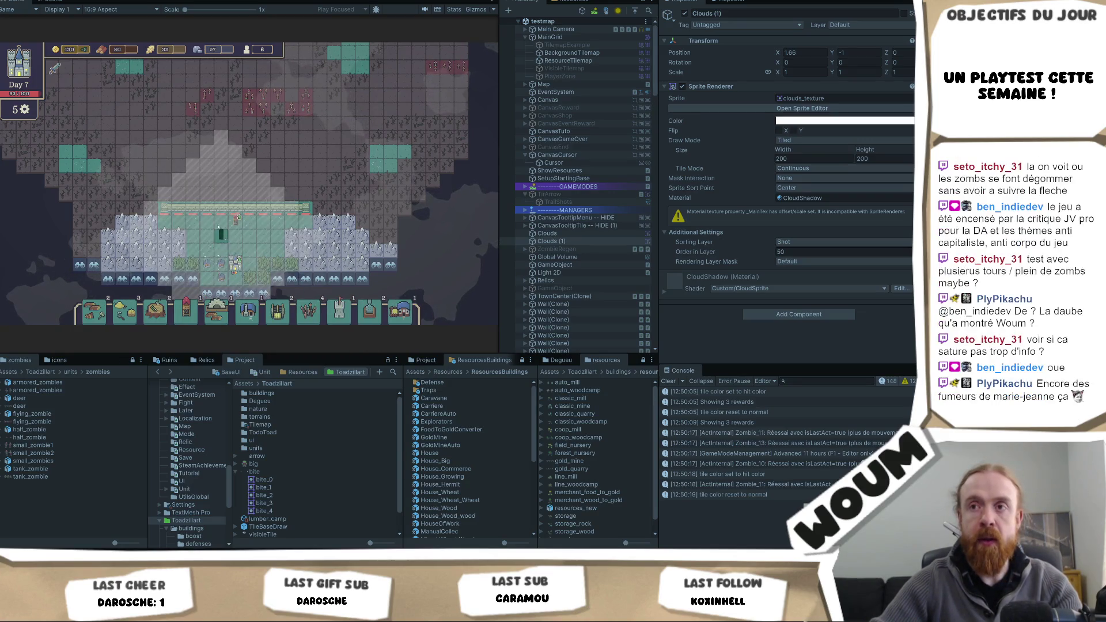
{"action": "left_click", "coordinate": [95, 163]}
{"action": "left_click", "coordinate": [371, 156]}
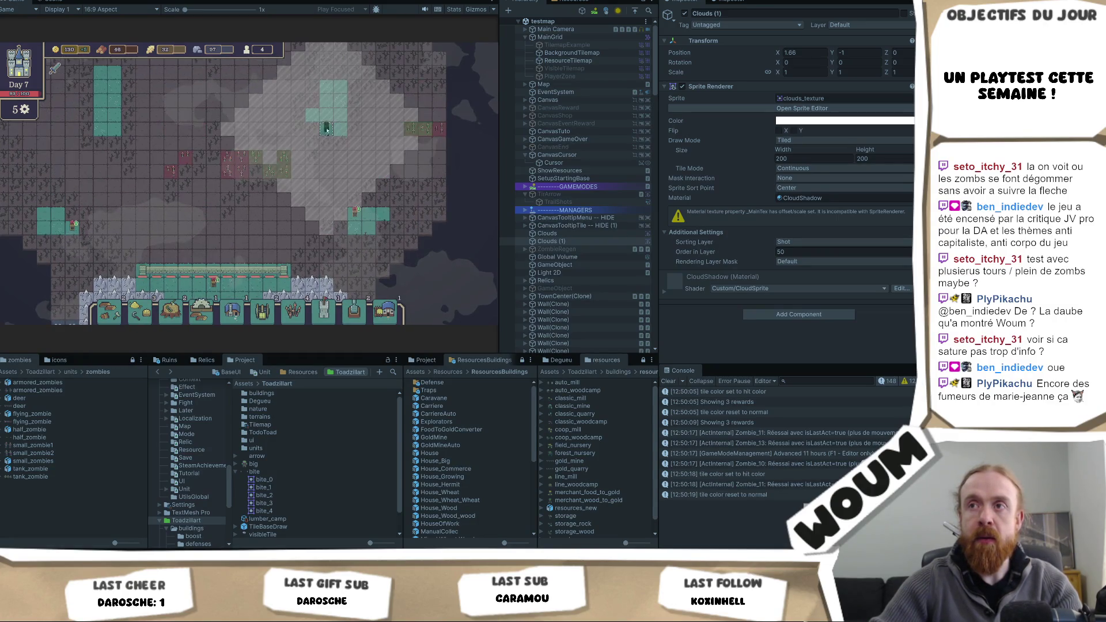
{"action": "left_click", "coordinate": [326, 130]}
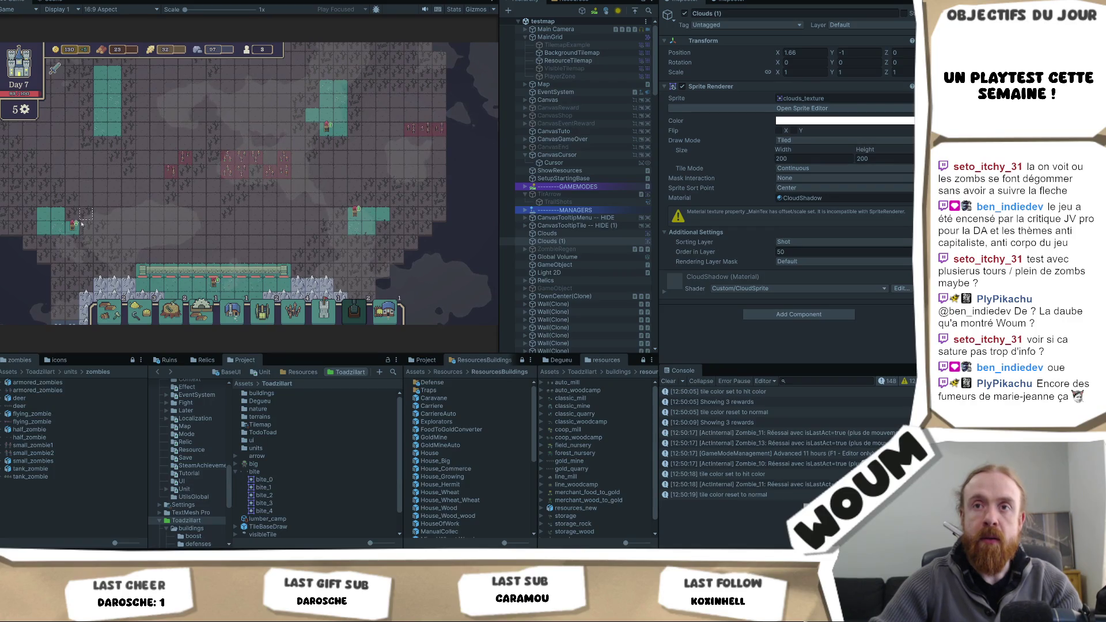
{"action": "mouse_move", "coordinate": [354, 212]}
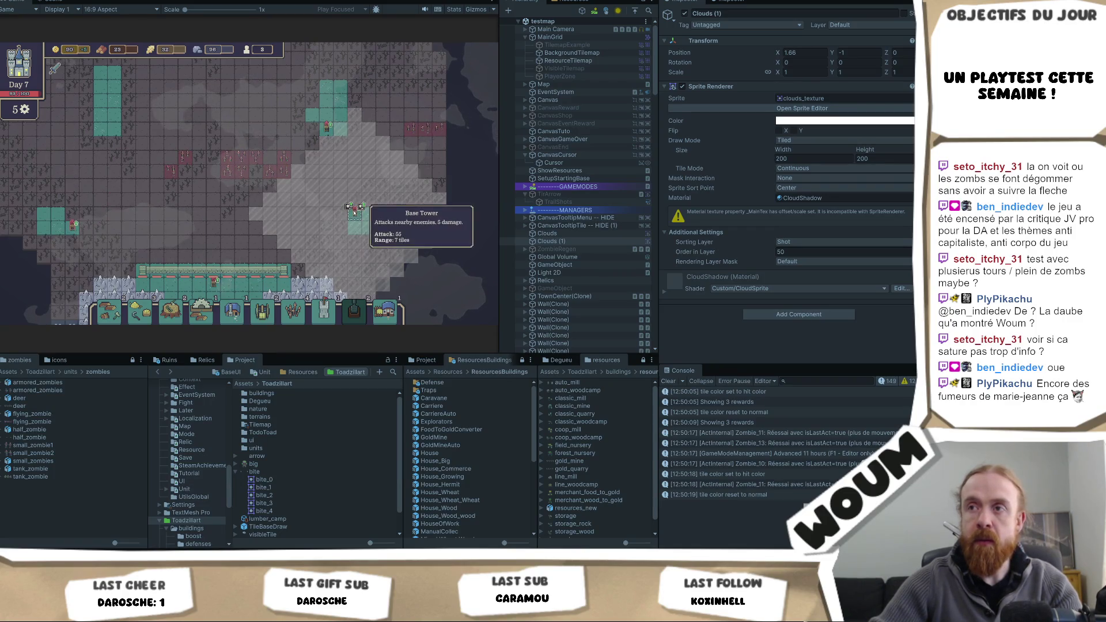
{"action": "left_click", "coordinate": [332, 123]}
{"action": "left_click", "coordinate": [332, 124]}
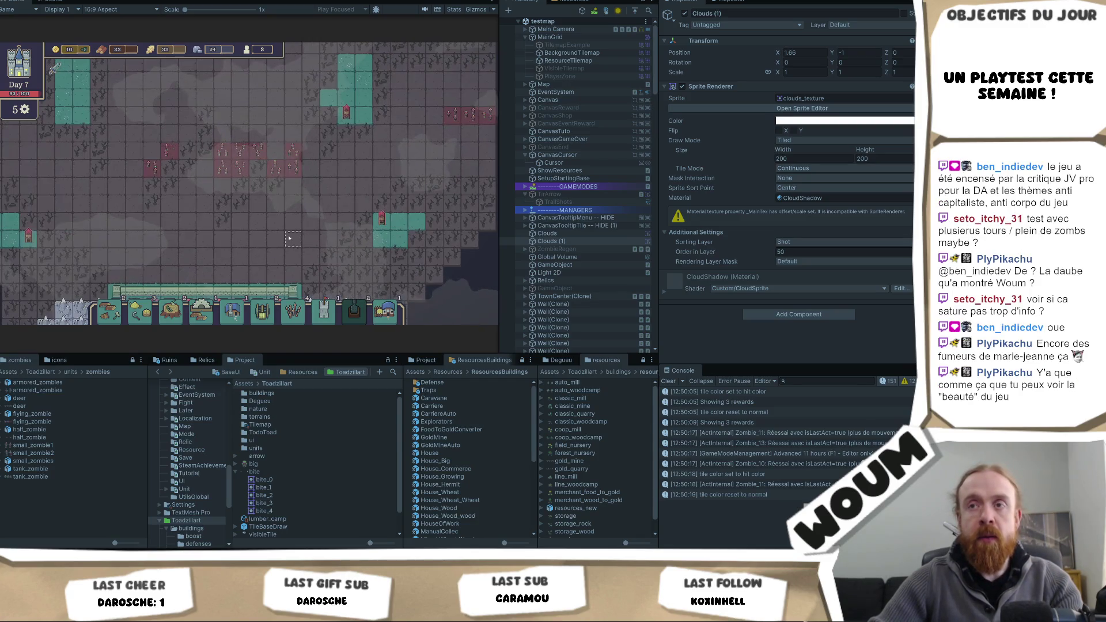
{"action": "right_click", "coordinate": [8, 2]}
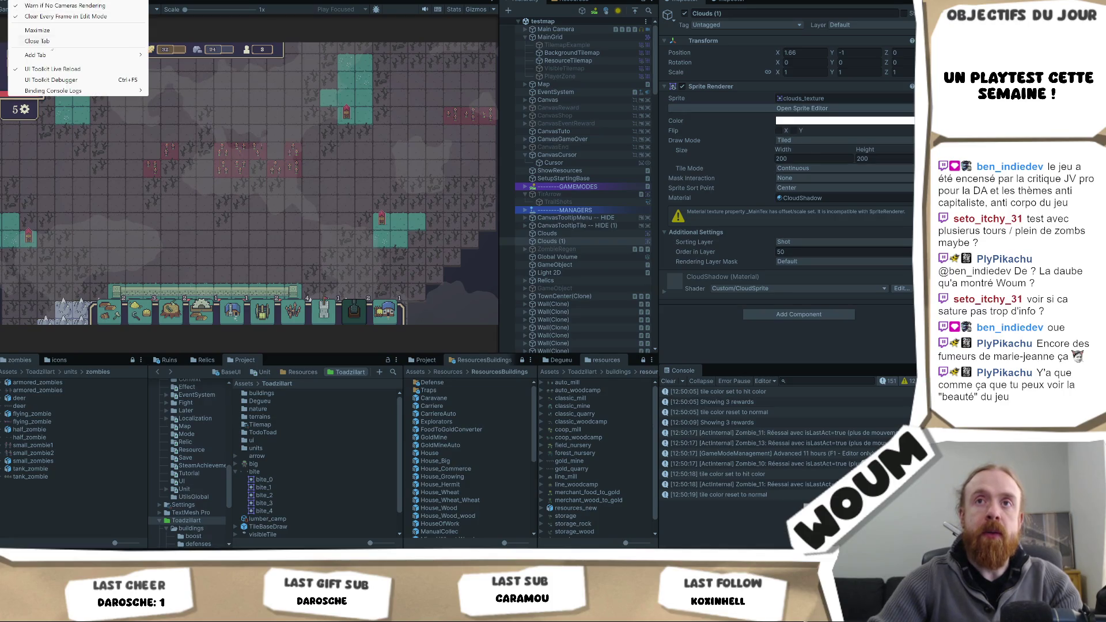
- Maximize the Game view, zoom out and pan down, and let the Day 7 night wave run into Day 8
{"action": "left_click", "coordinate": [23, 9]}
{"action": "scroll", "coordinate": [385, 246], "scroll_direction": "down", "scroll_amount": 3}
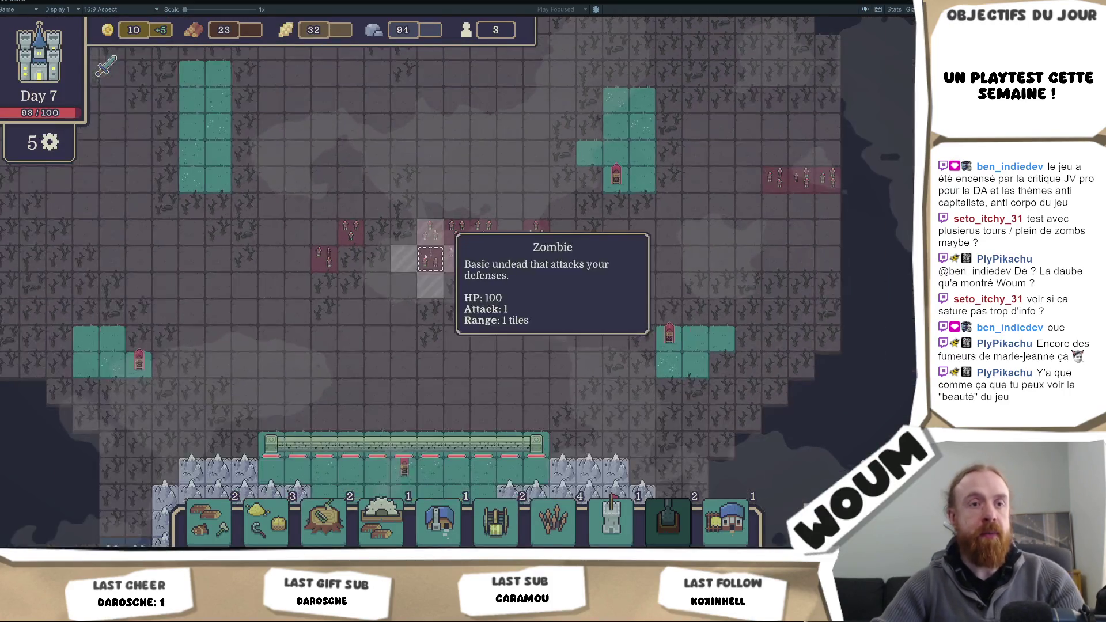
{"action": "scroll", "coordinate": [535, 322], "scroll_direction": "down", "scroll_amount": 2}
{"action": "scroll", "coordinate": [453, 337], "scroll_direction": "down", "scroll_amount": 1}
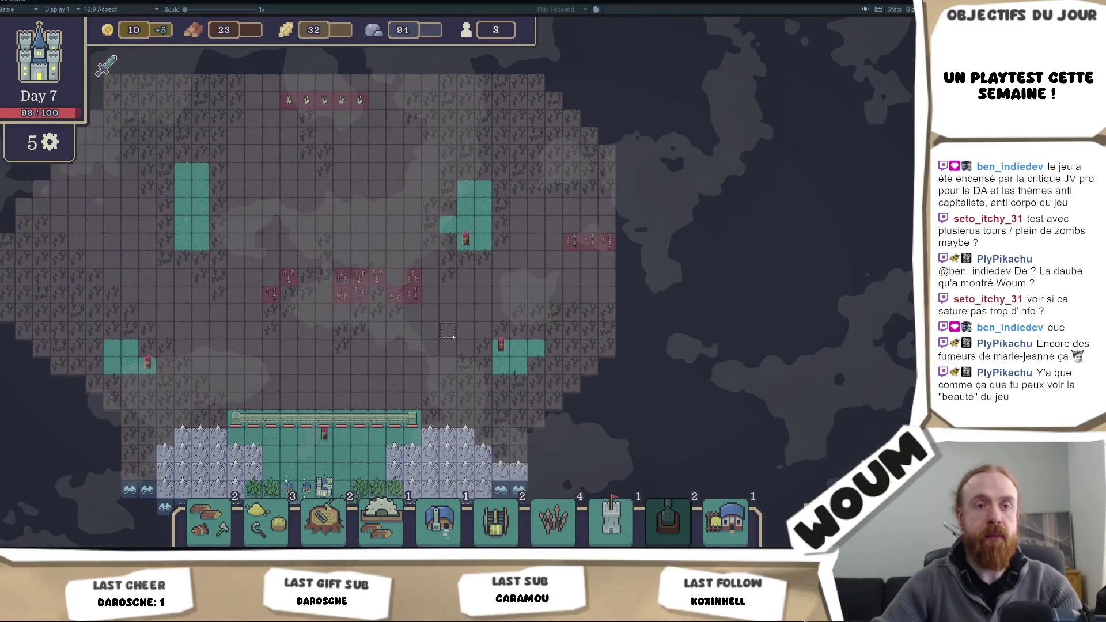
{"action": "scroll", "coordinate": [375, 295], "scroll_direction": "down", "scroll_amount": 2}
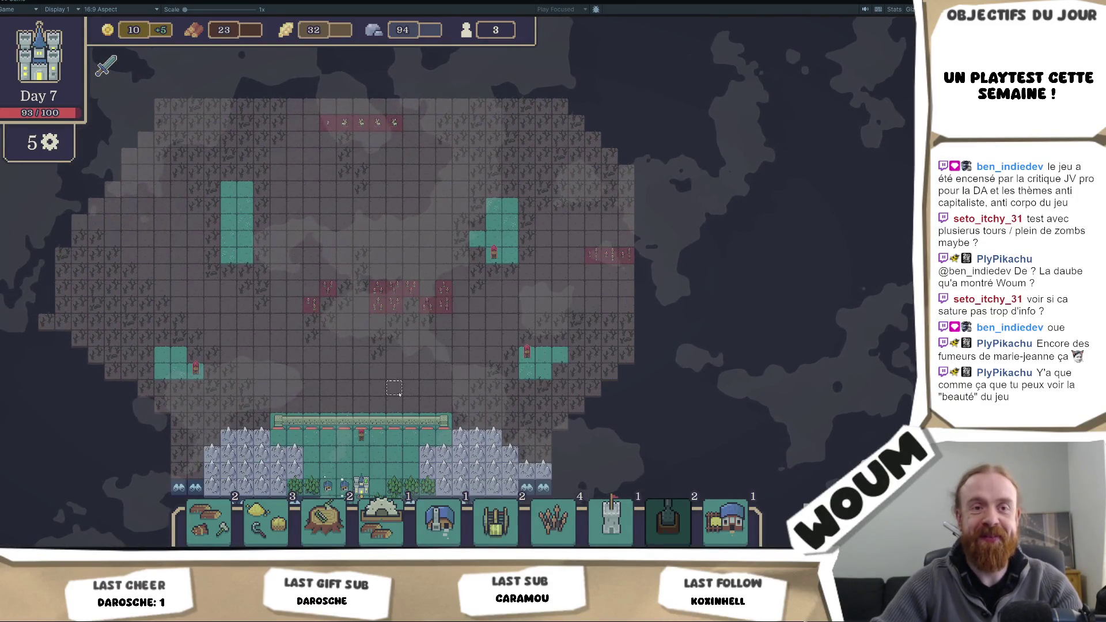
{"action": "key", "text": "s"}
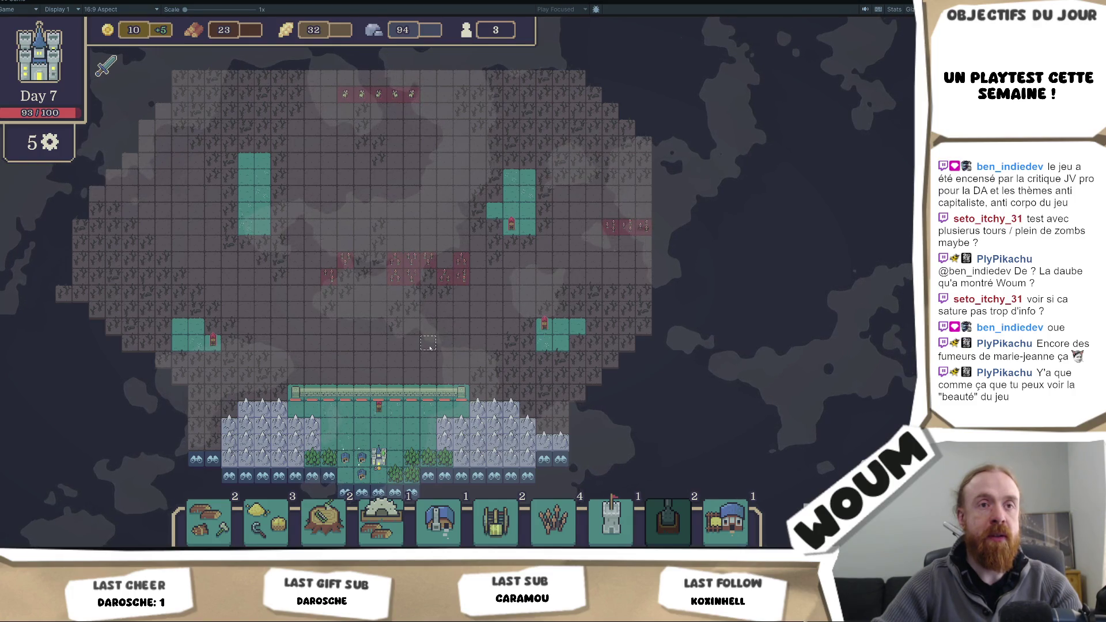
{"action": "scroll", "coordinate": [429, 344], "scroll_direction": "up", "scroll_amount": 2}
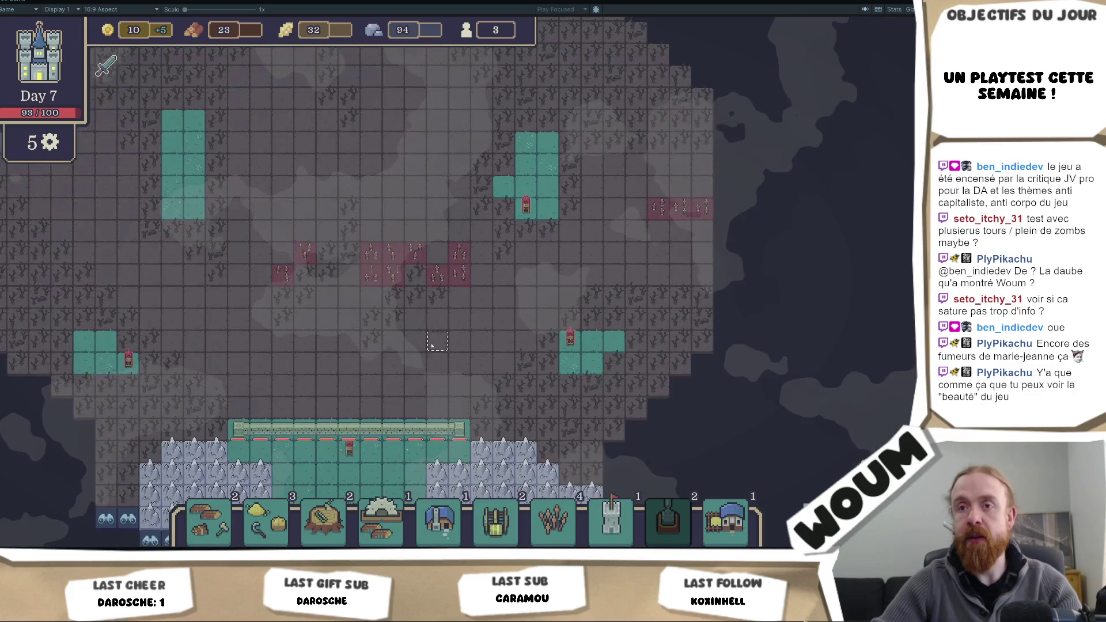
{"action": "scroll", "coordinate": [433, 345], "scroll_direction": "up", "scroll_amount": 1}
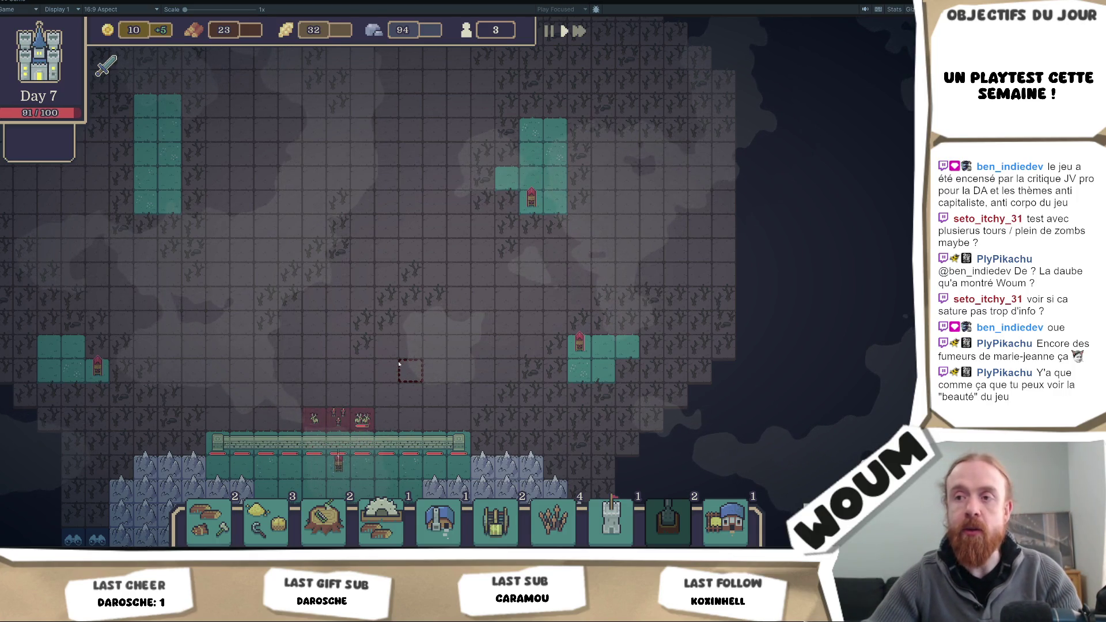
{"action": "scroll", "coordinate": [398, 364], "scroll_direction": "up", "scroll_amount": 2}
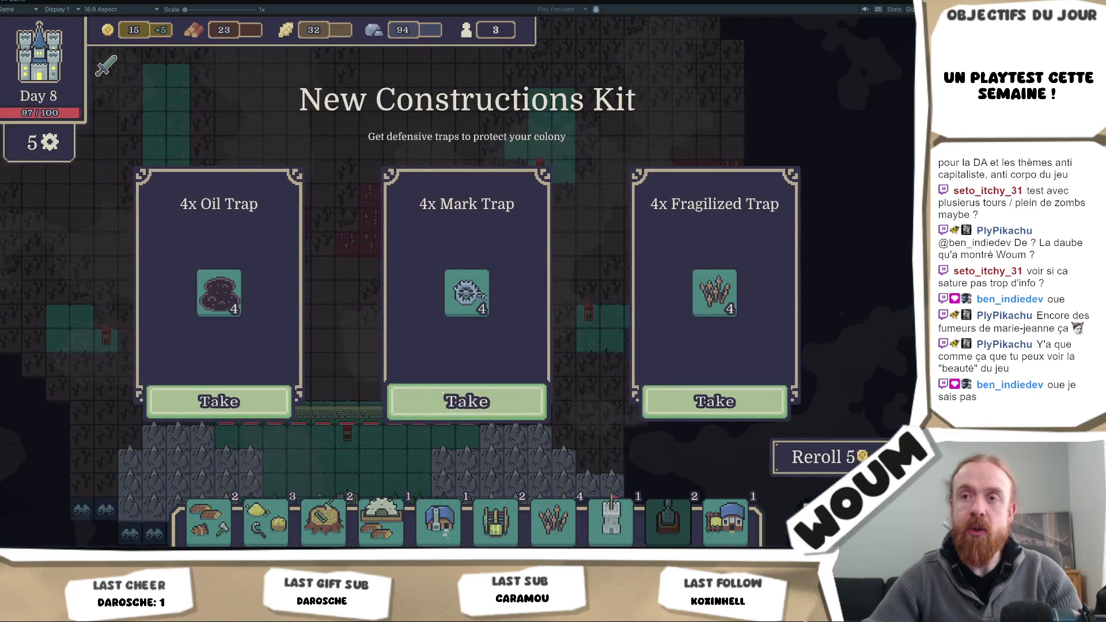
- Take the Oil Trap and Caravan plans, then place a house beside the castle
{"action": "left_click", "coordinate": [248, 402]}
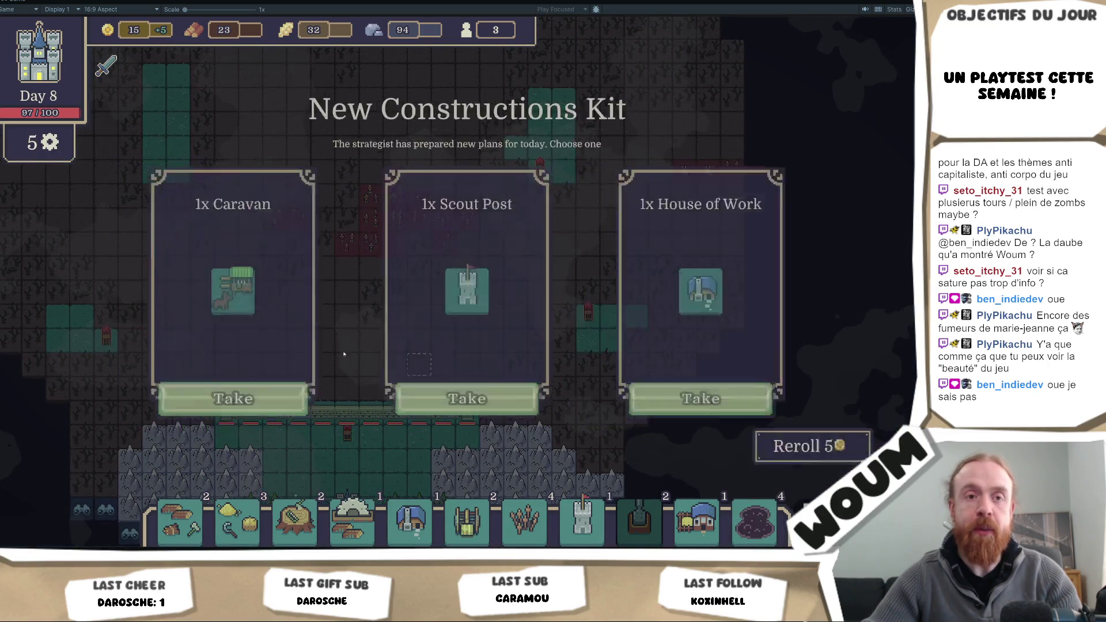
{"action": "left_click", "coordinate": [251, 405]}
{"action": "left_click", "coordinate": [249, 403]}
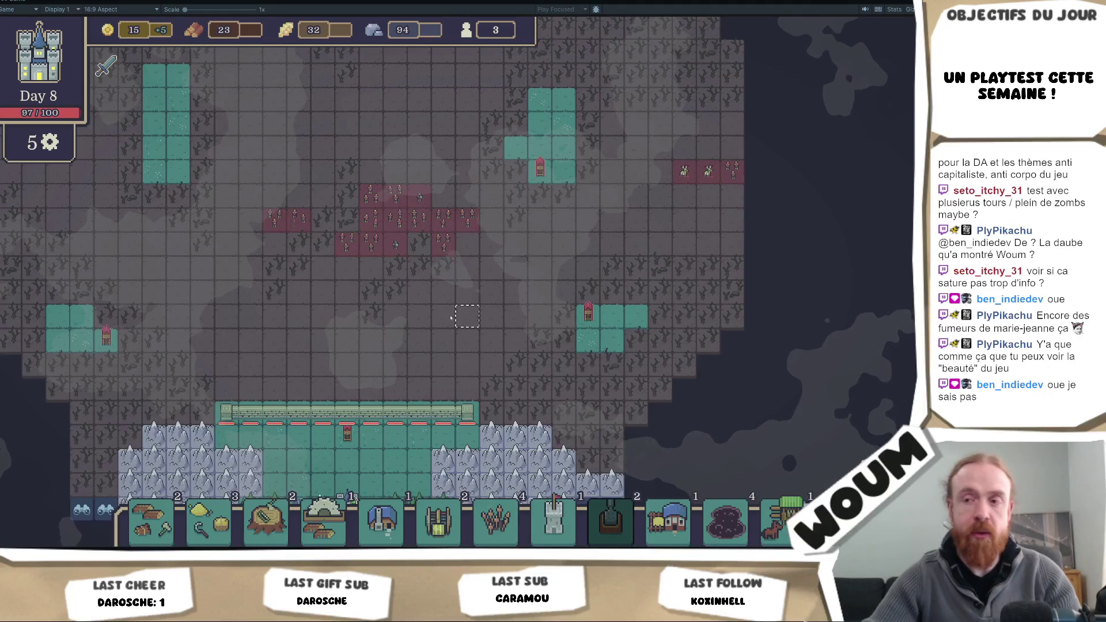
{"action": "scroll", "coordinate": [461, 466], "scroll_direction": "down", "scroll_amount": 3}
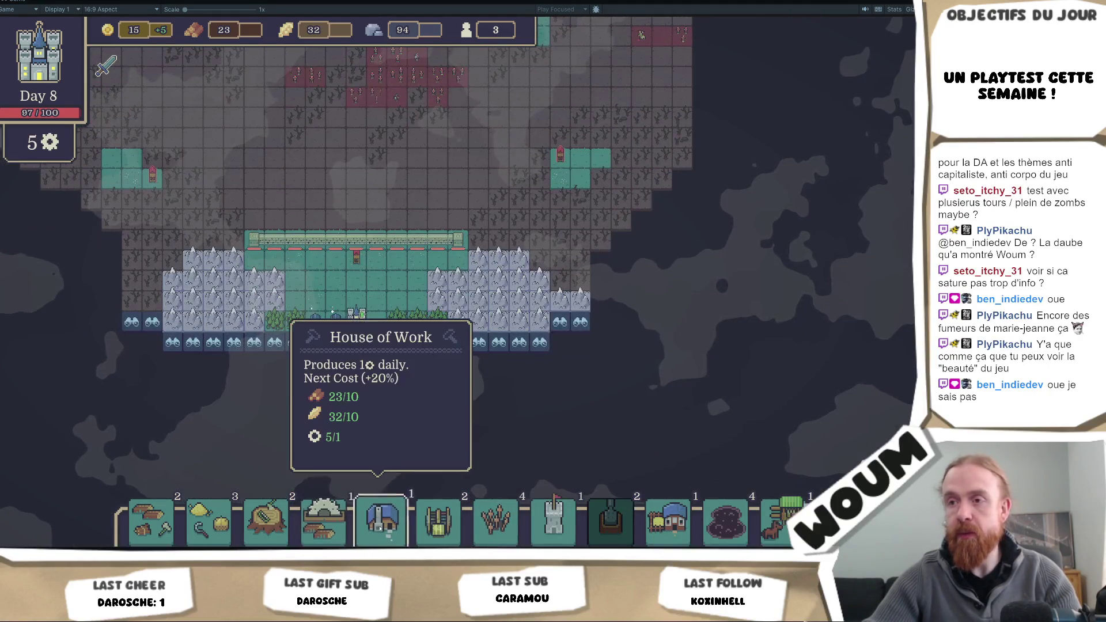
{"action": "left_click", "coordinate": [668, 521]}
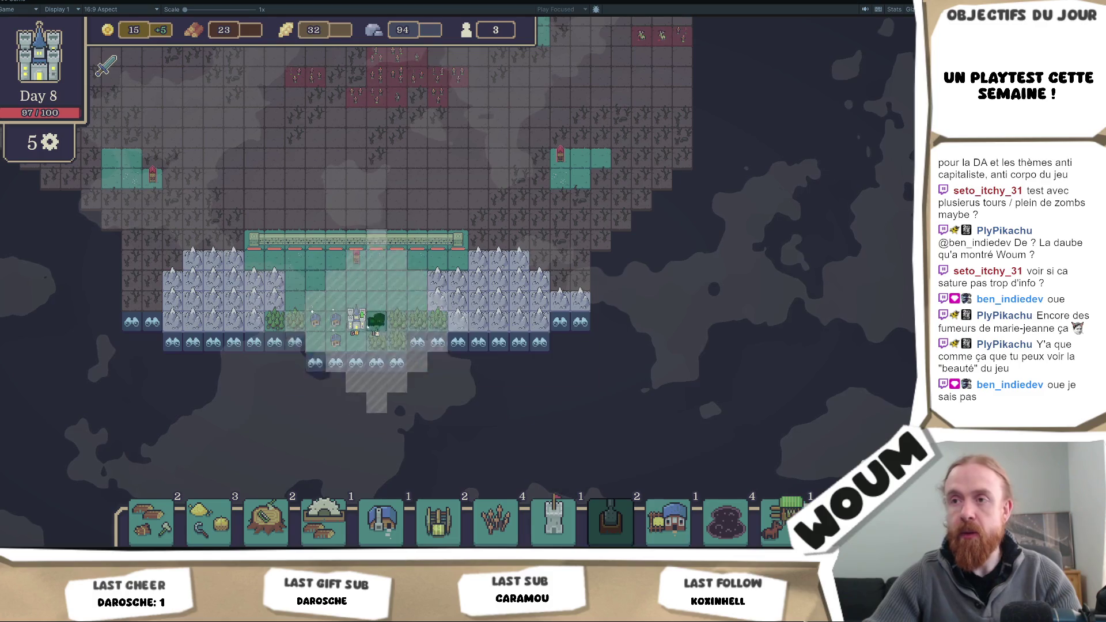
{"action": "left_click", "coordinate": [317, 341]}
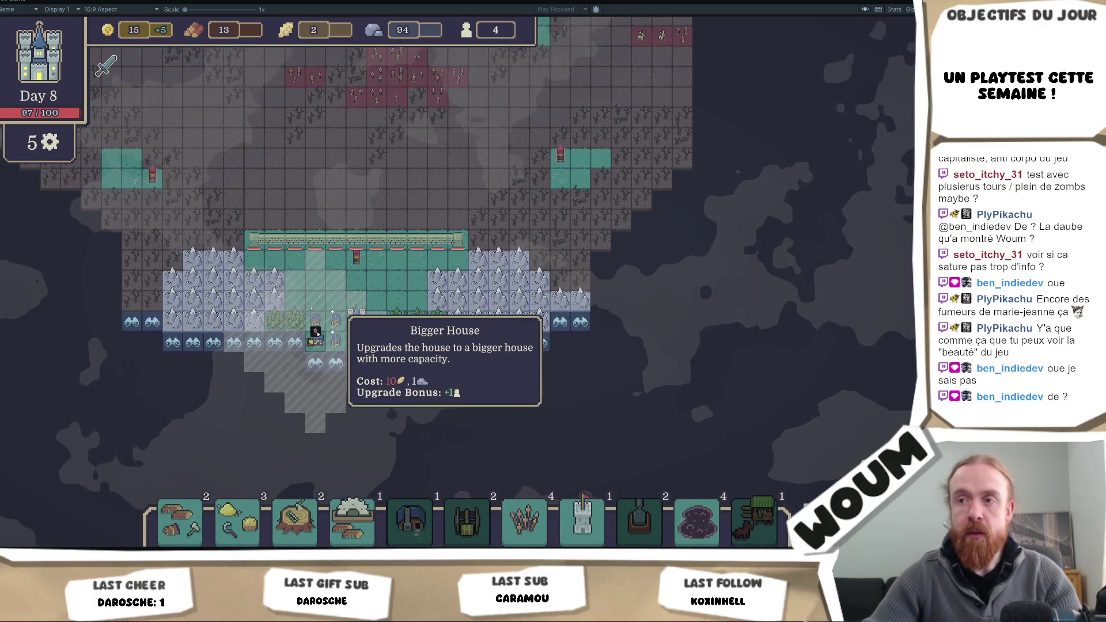
- Grant 100 of every resource with R, place Berserker Towers on the northern wall, and start the night wave
{"action": "key", "text": "r"}
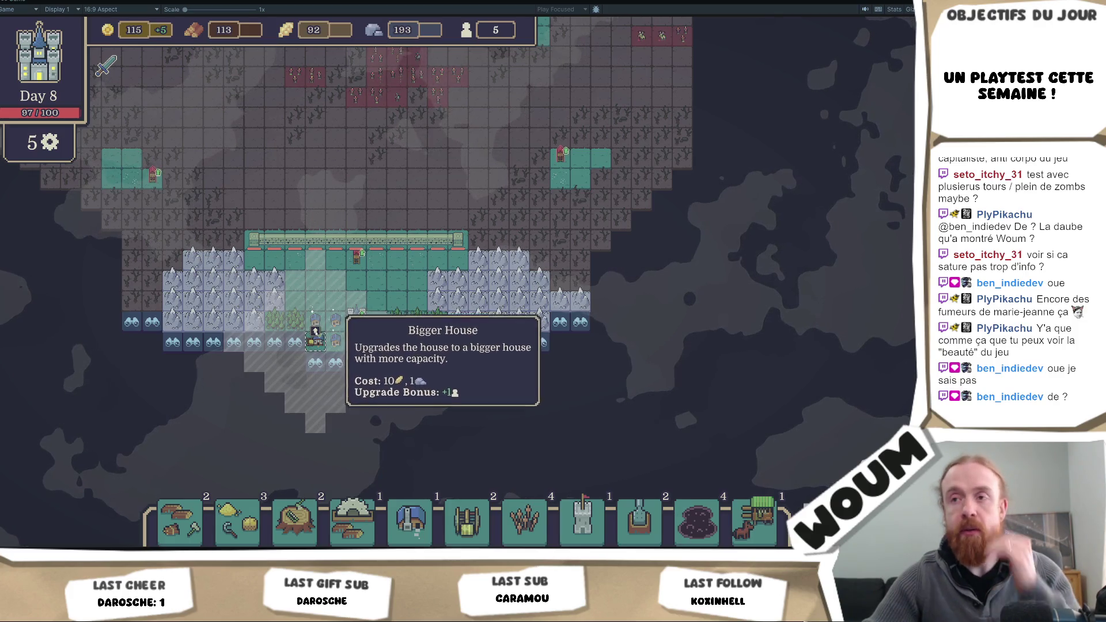
{"action": "key", "text": "w"}
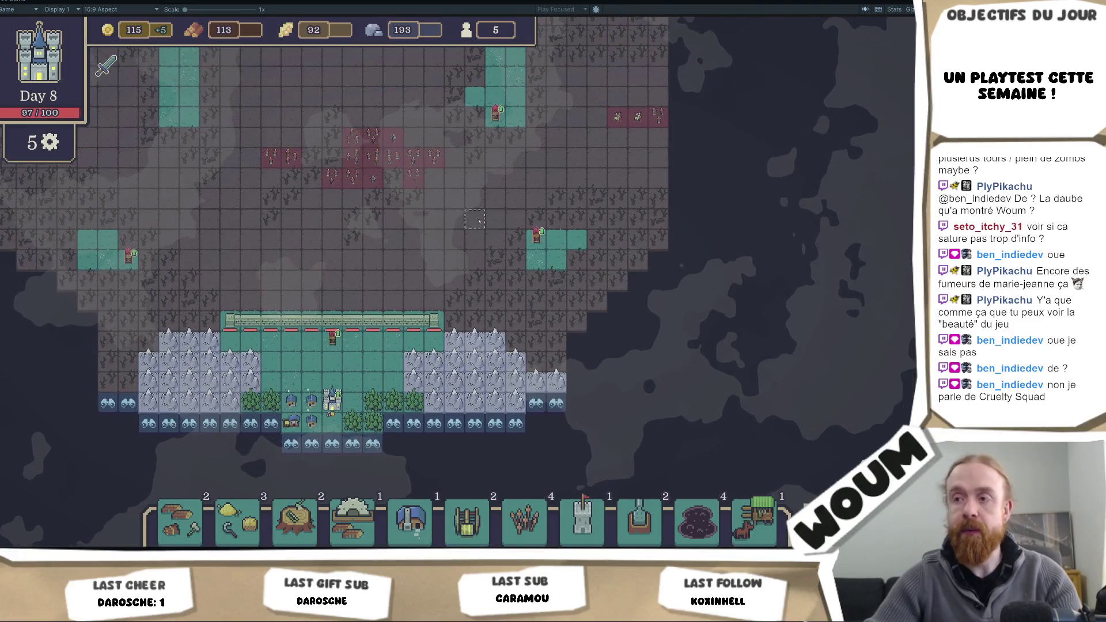
{"action": "left_click", "coordinate": [582, 521]}
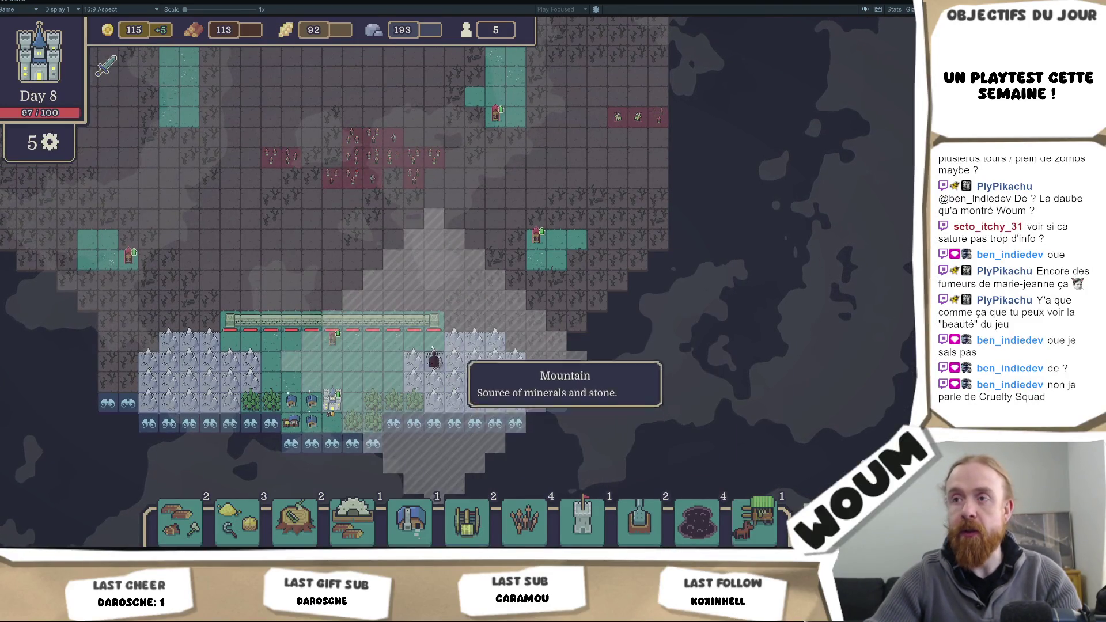
{"action": "left_click", "coordinate": [395, 340]}
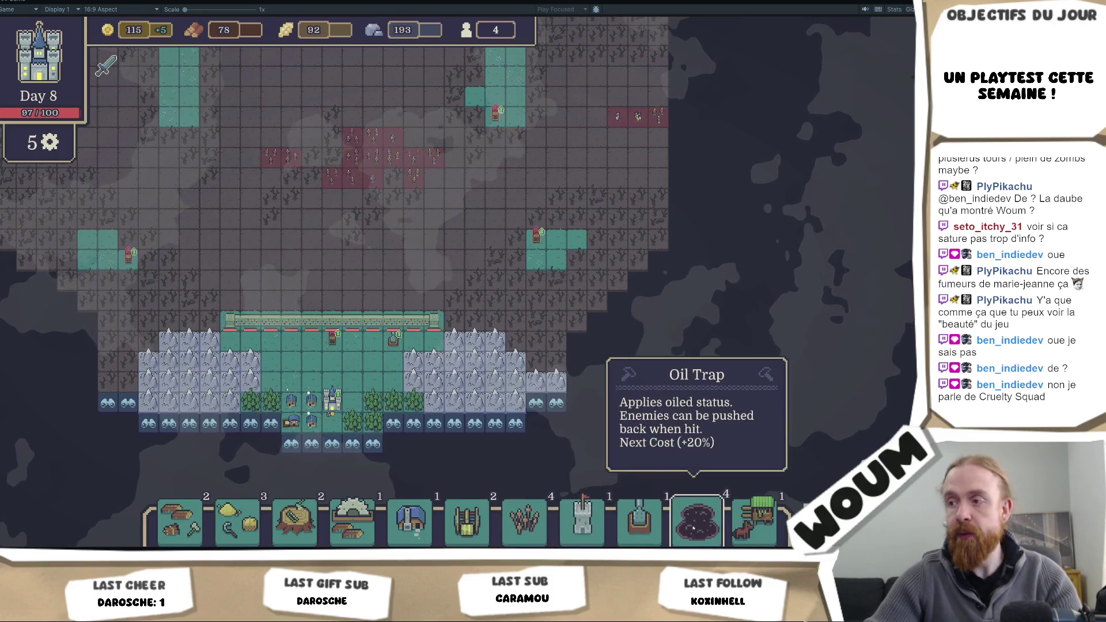
{"action": "left_click", "coordinate": [638, 522]}
{"action": "left_click", "coordinate": [292, 340]}
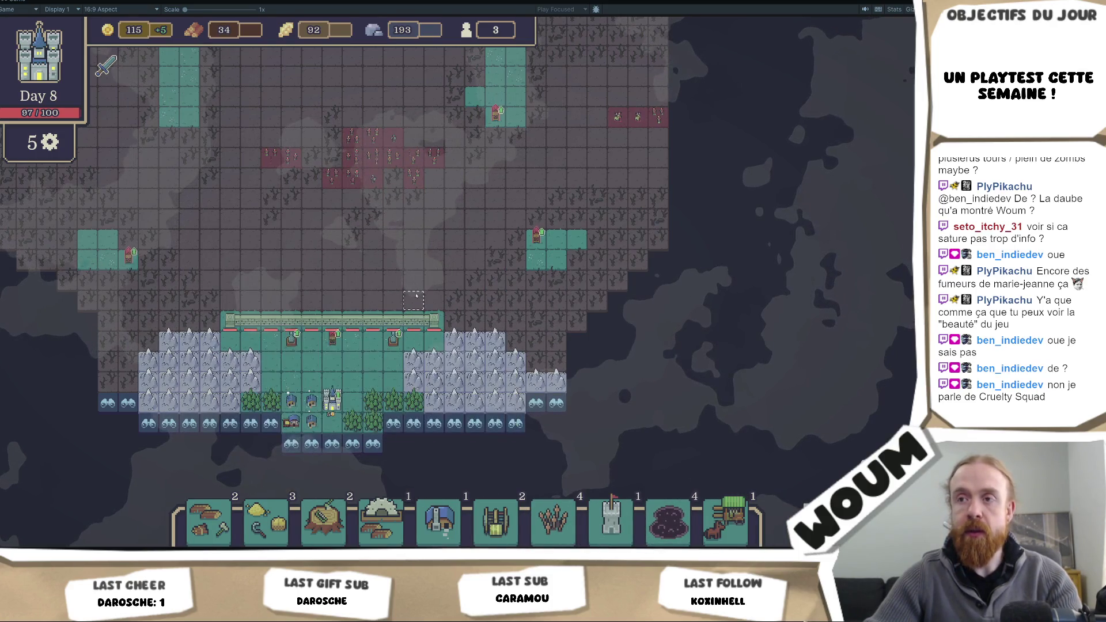
{"action": "left_click_drag", "start_coordinate": [420, 284], "coordinate": [411, 303]}
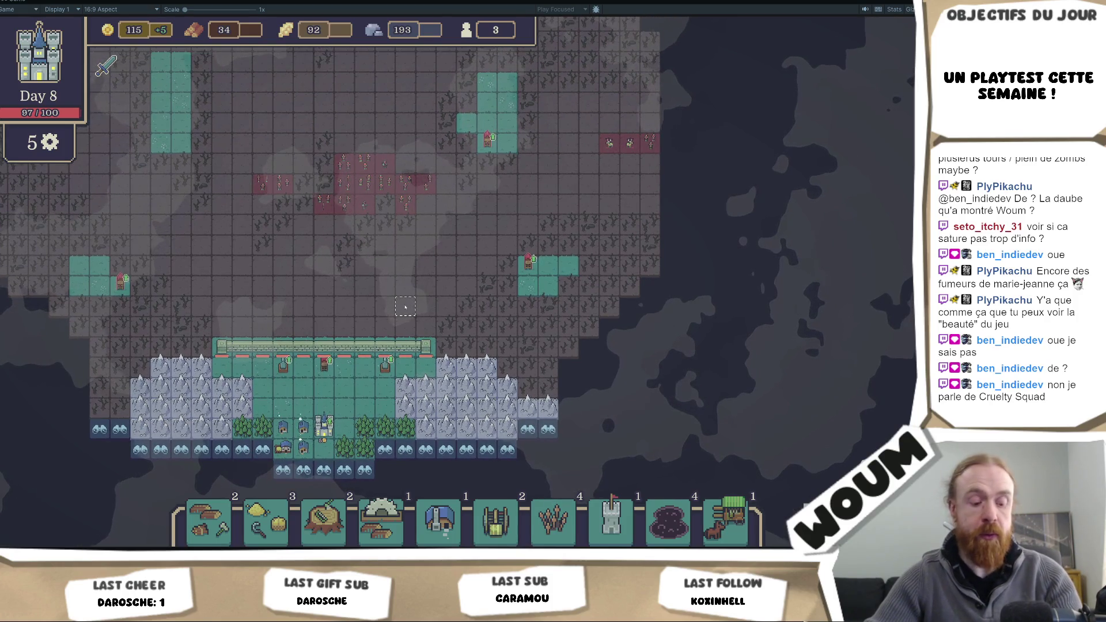
{"action": "key", "text": "space"}
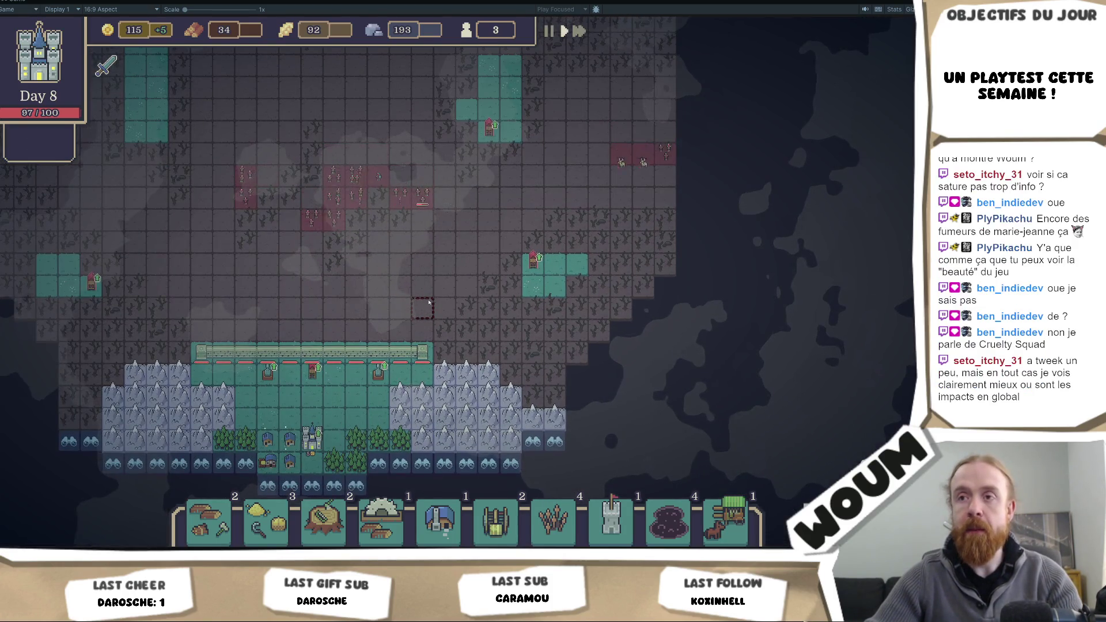
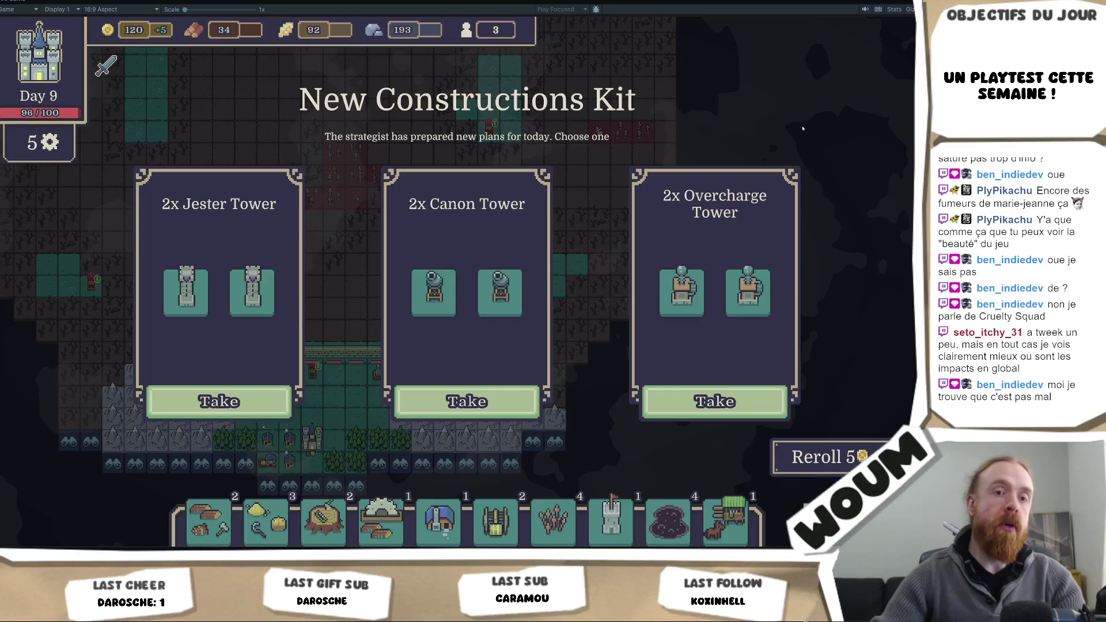
- Take the 2x Canon Tower and the Timber Camp, then play through day 9
{"action": "left_click", "coordinate": [449, 399]}
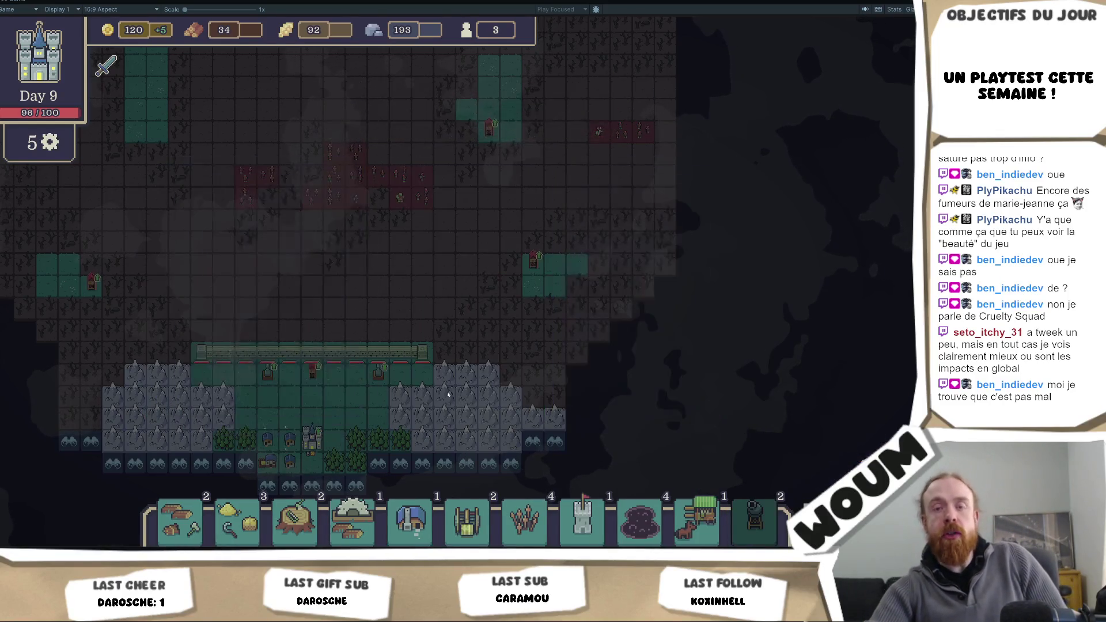
{"action": "left_click", "coordinate": [449, 400]}
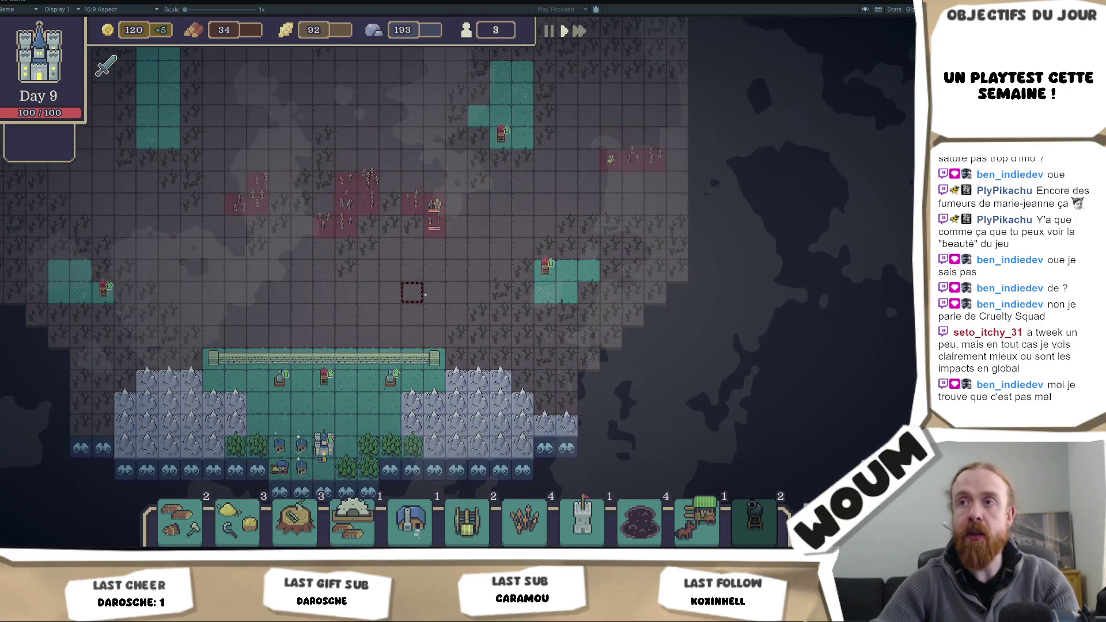
{"action": "scroll", "coordinate": [432, 311], "scroll_direction": "up", "scroll_amount": 1}
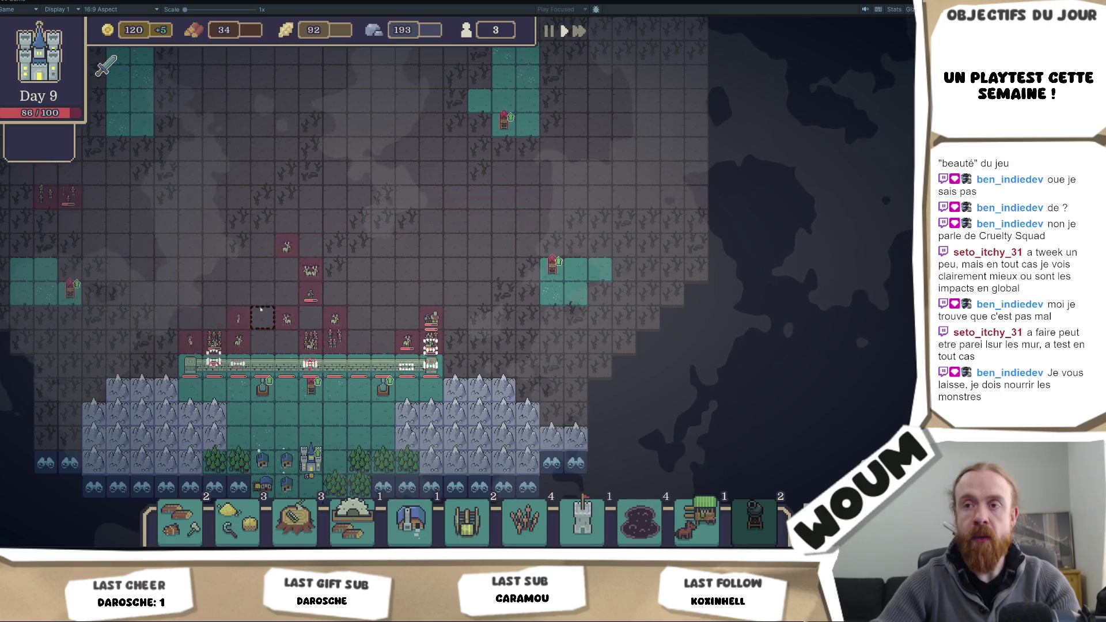
{"action": "scroll", "coordinate": [272, 308], "scroll_direction": "up", "scroll_amount": 1}
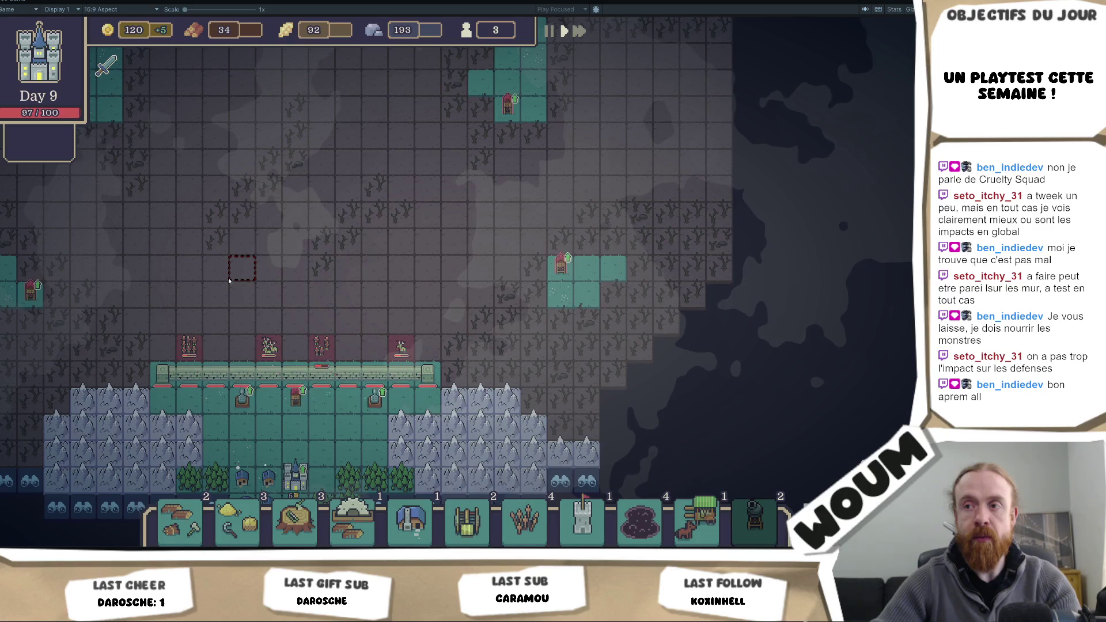
- Take the Critical Blessing relic and the 4x Pushback Trap
{"action": "mouse_move", "coordinate": [179, 421]}
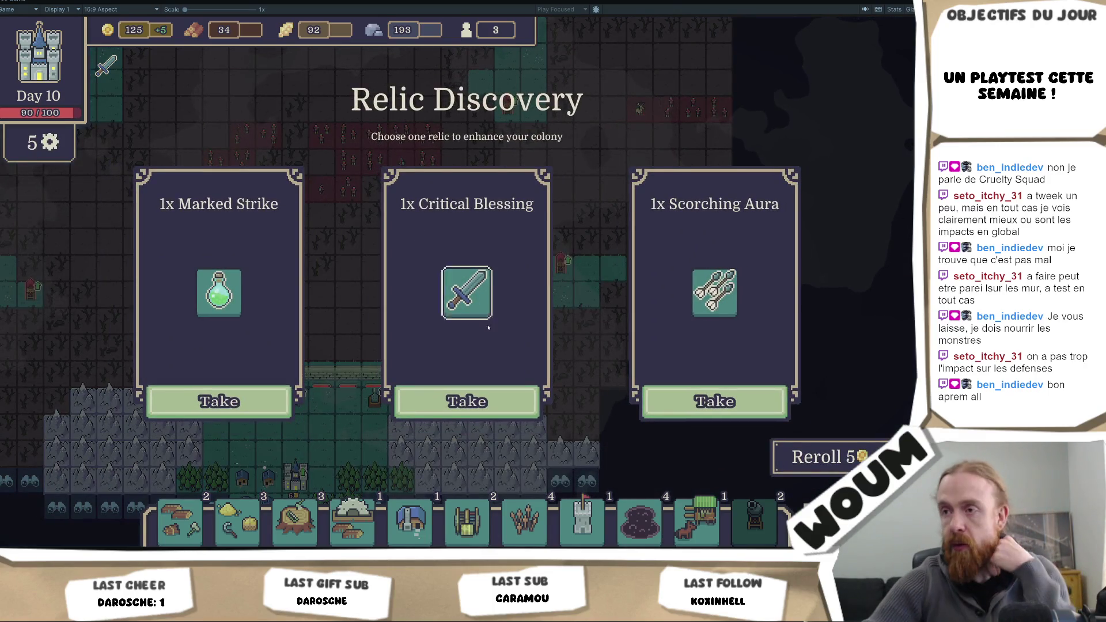
{"action": "left_click", "coordinate": [458, 397]}
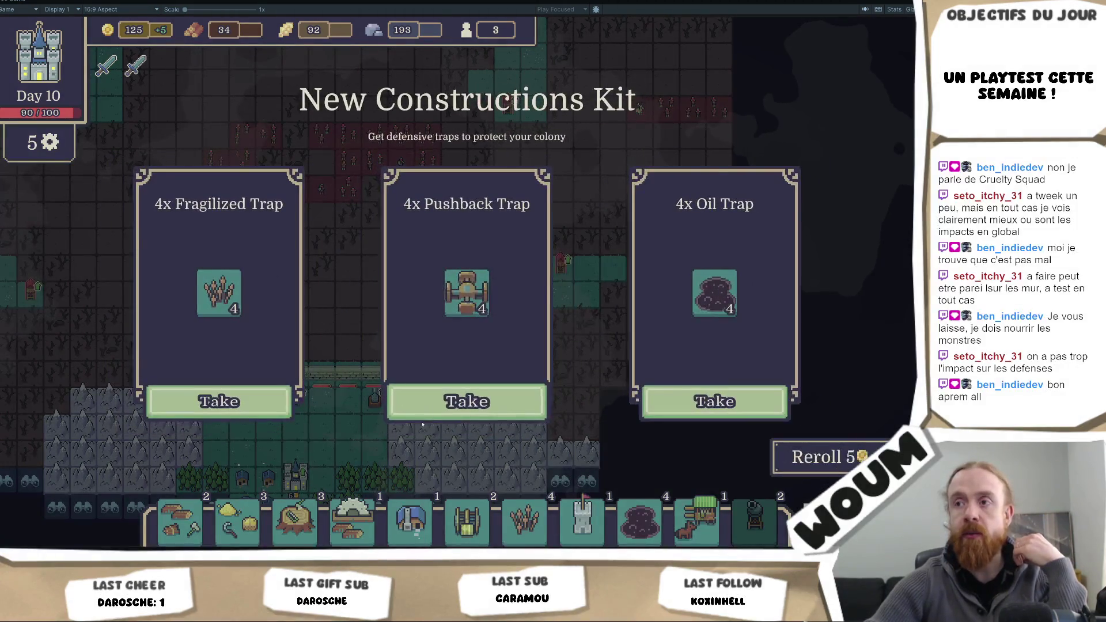
{"action": "left_click", "coordinate": [468, 405]}
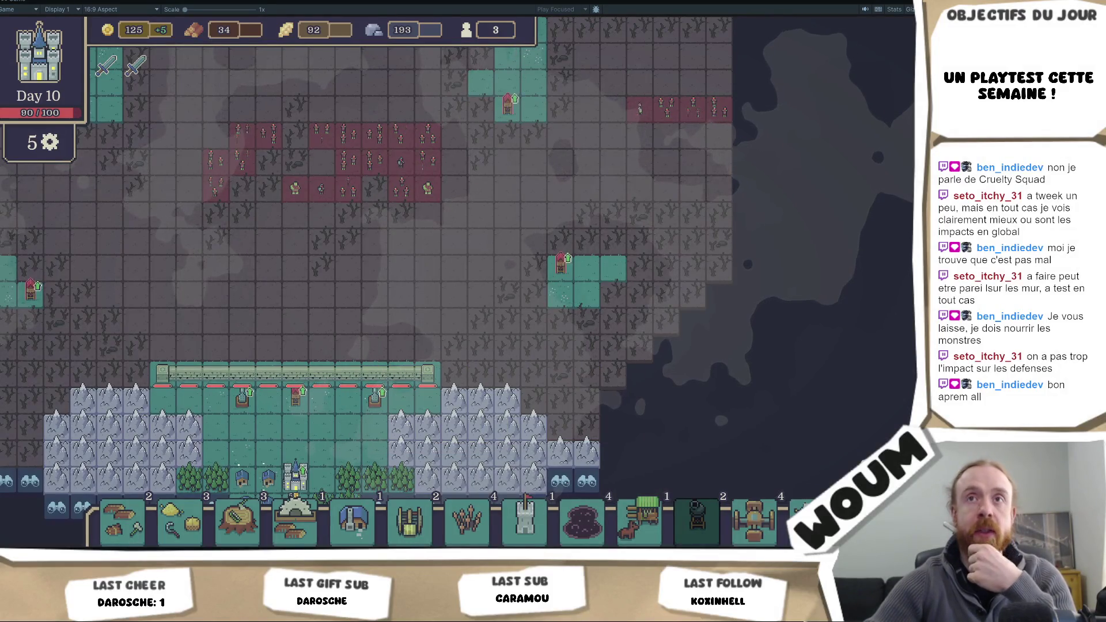
{"action": "right_click", "coordinate": [19, 3]}
- Restore the editor layout and inspect Wall(Clone)'s Sprite and SpriteAnimator children
{"action": "left_click", "coordinate": [69, 29]}
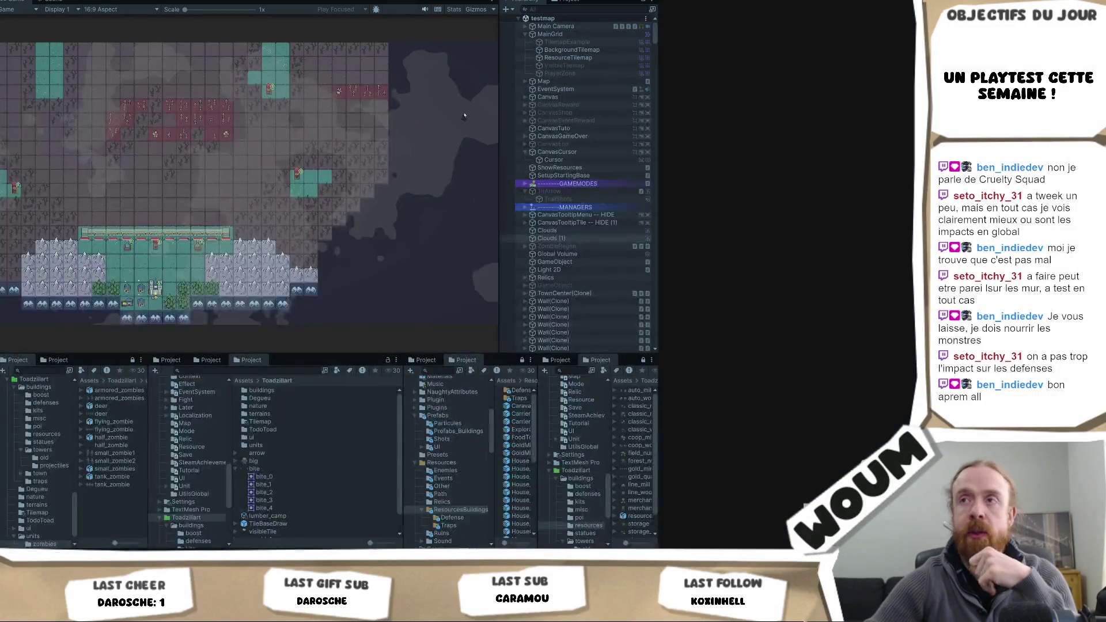
{"action": "scroll", "coordinate": [587, 249], "scroll_direction": "down", "scroll_amount": 5}
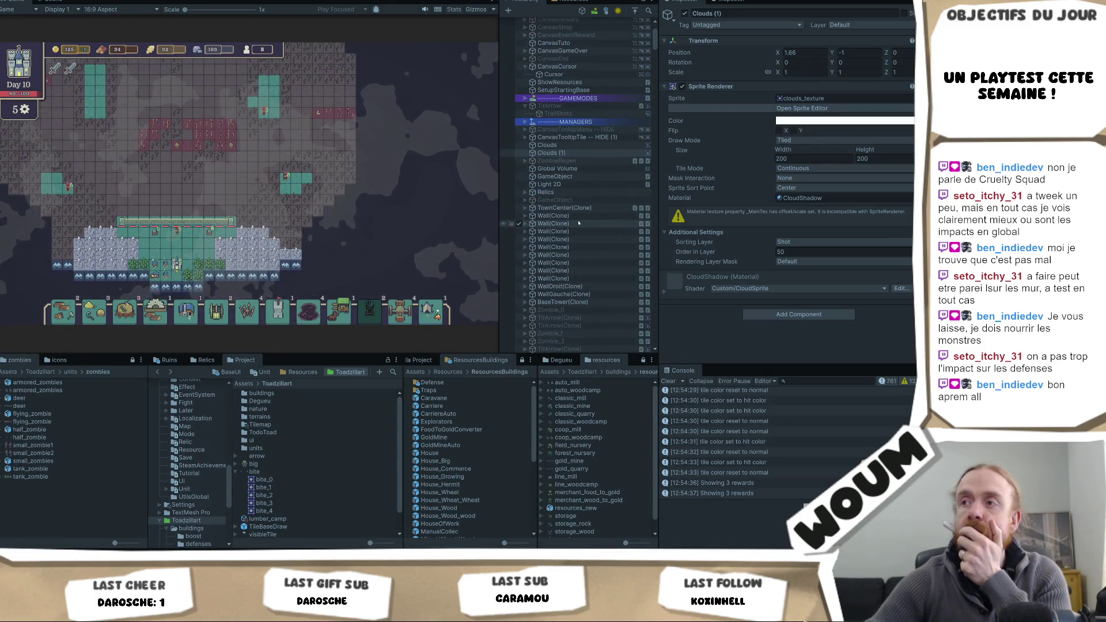
{"action": "left_click", "coordinate": [541, 215]}
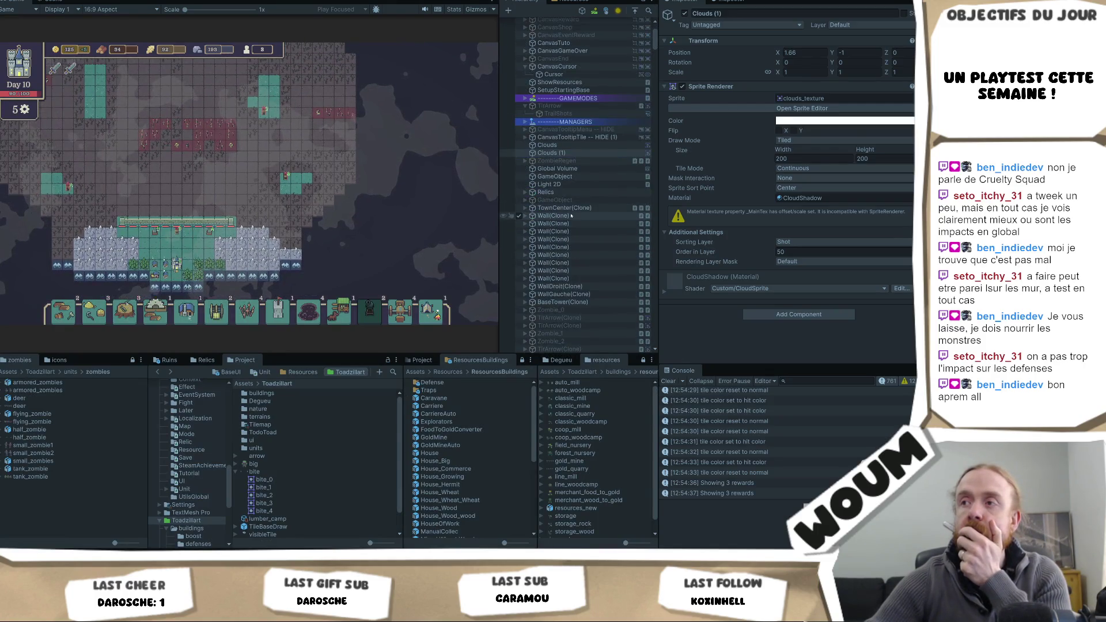
{"action": "left_click", "coordinate": [524, 215]}
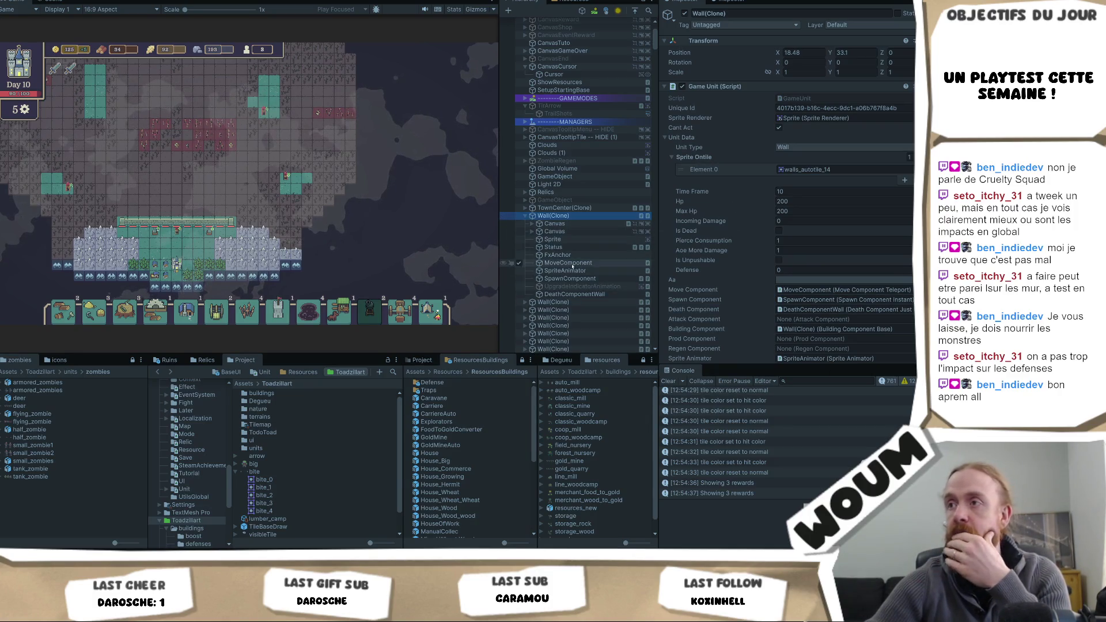
{"action": "left_click", "coordinate": [553, 239]}
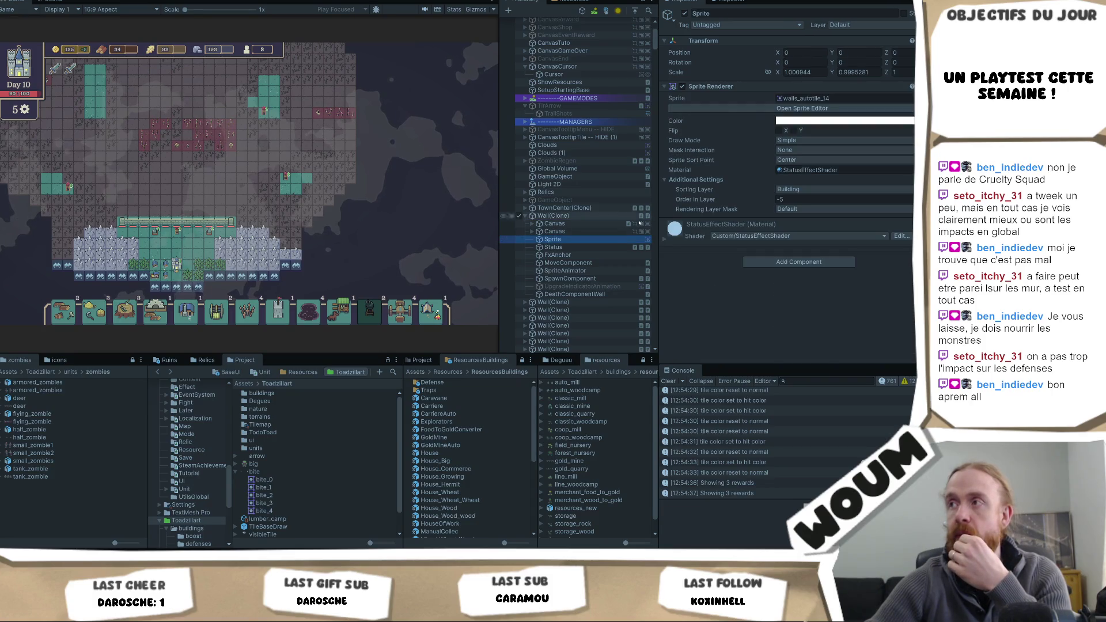
{"action": "left_click", "coordinate": [589, 271]}
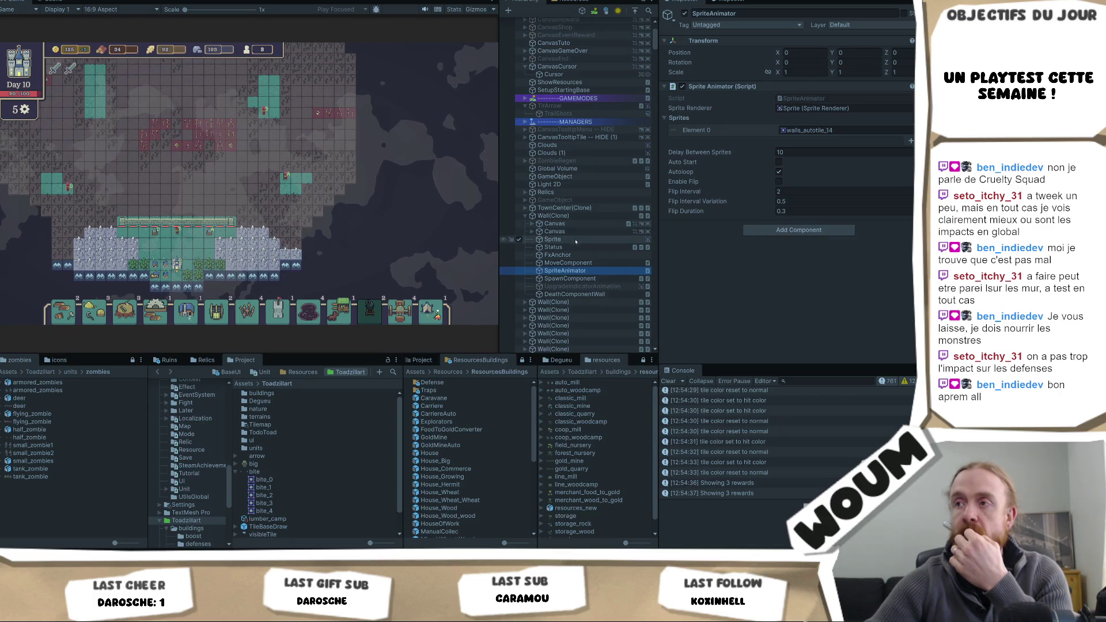
- Review Wall(Clone)'s unit settings in the Inspector, then open the Resources > Enemies folder
{"action": "left_click", "coordinate": [579, 216]}
{"action": "scroll", "coordinate": [864, 338], "scroll_direction": "down", "scroll_amount": 5}
{"action": "scroll", "coordinate": [865, 338], "scroll_direction": "down", "scroll_amount": 2}
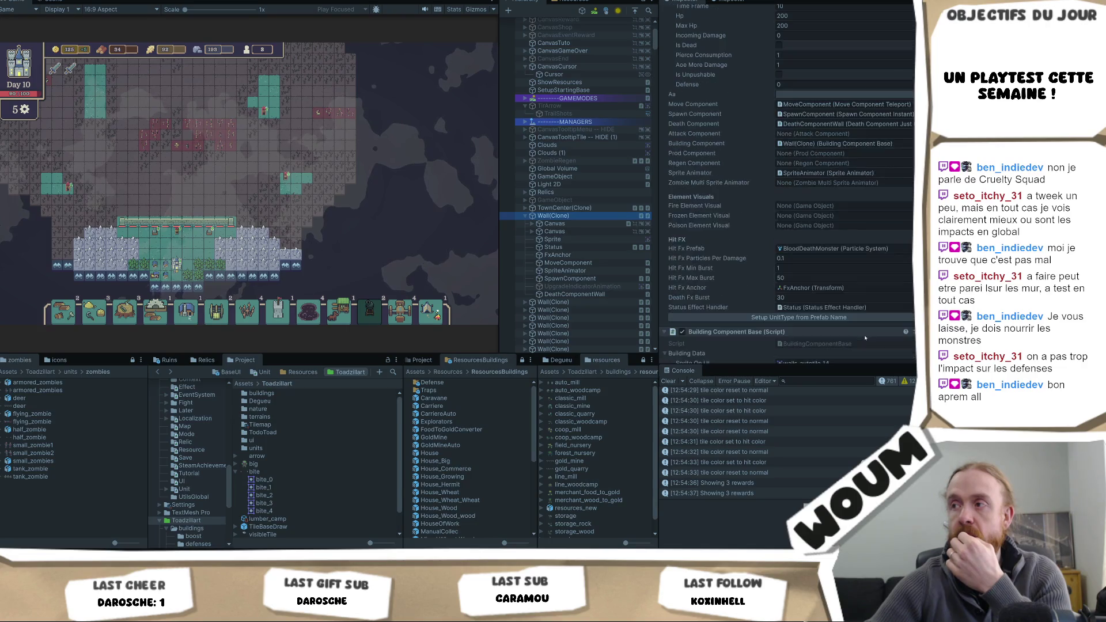
{"action": "scroll", "coordinate": [865, 338], "scroll_direction": "down", "scroll_amount": 2}
{"action": "scroll", "coordinate": [862, 334], "scroll_direction": "up", "scroll_amount": 4}
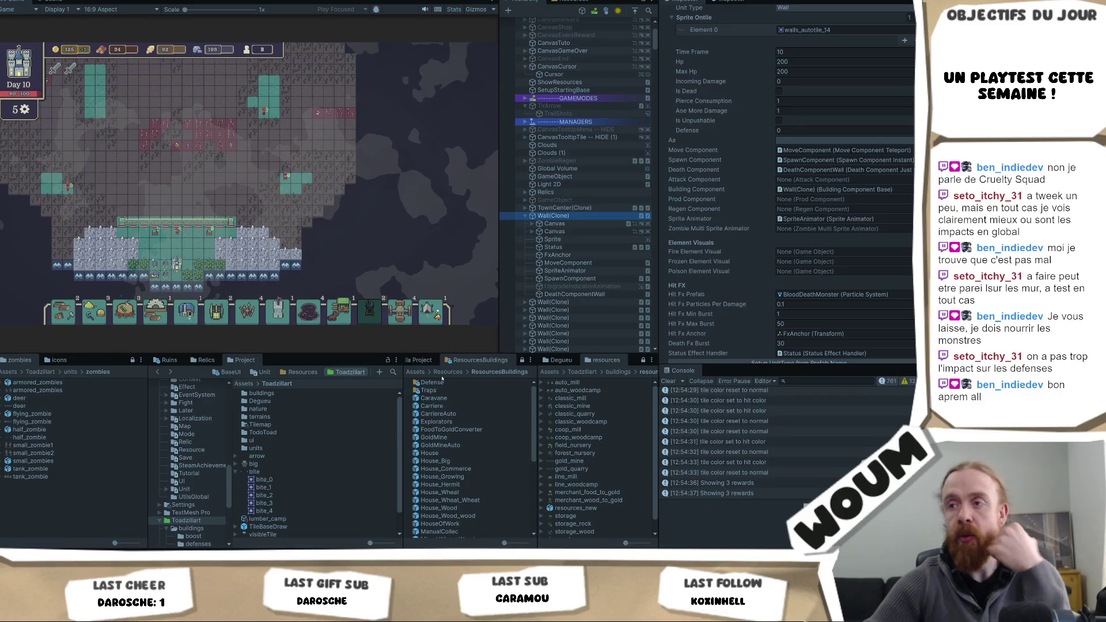
{"action": "left_click", "coordinate": [446, 372]}
{"action": "double_click", "coordinate": [432, 382]}
- Open the Zombie prefab and scroll its Inspector to Hit FX and Attack Component Enemy
{"action": "double_click", "coordinate": [431, 390]}
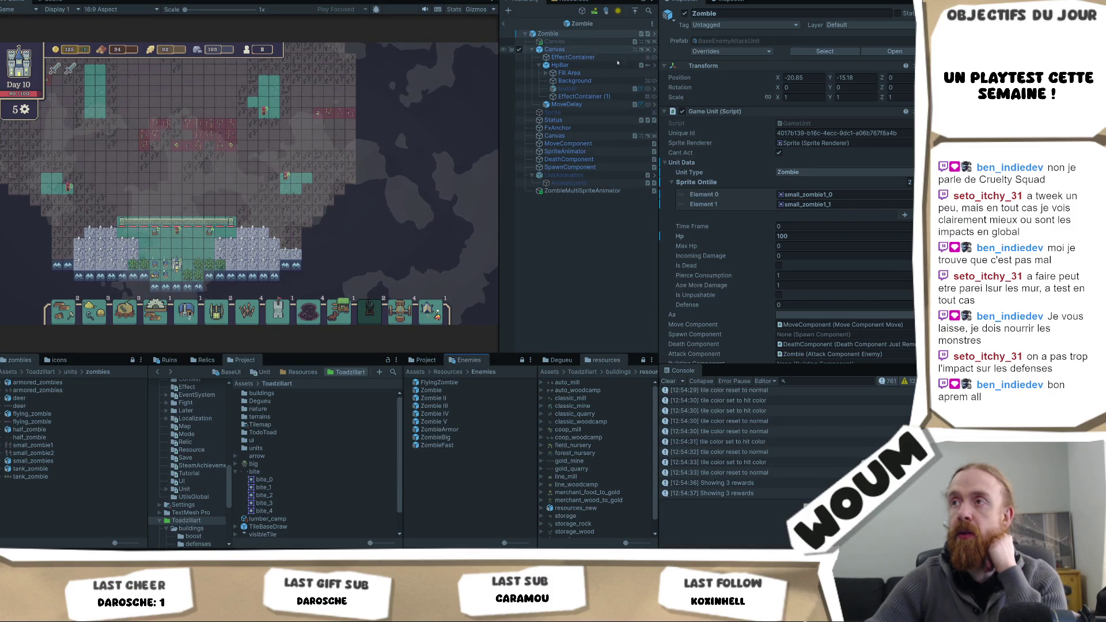
{"action": "scroll", "coordinate": [862, 241], "scroll_direction": "down", "scroll_amount": 10}
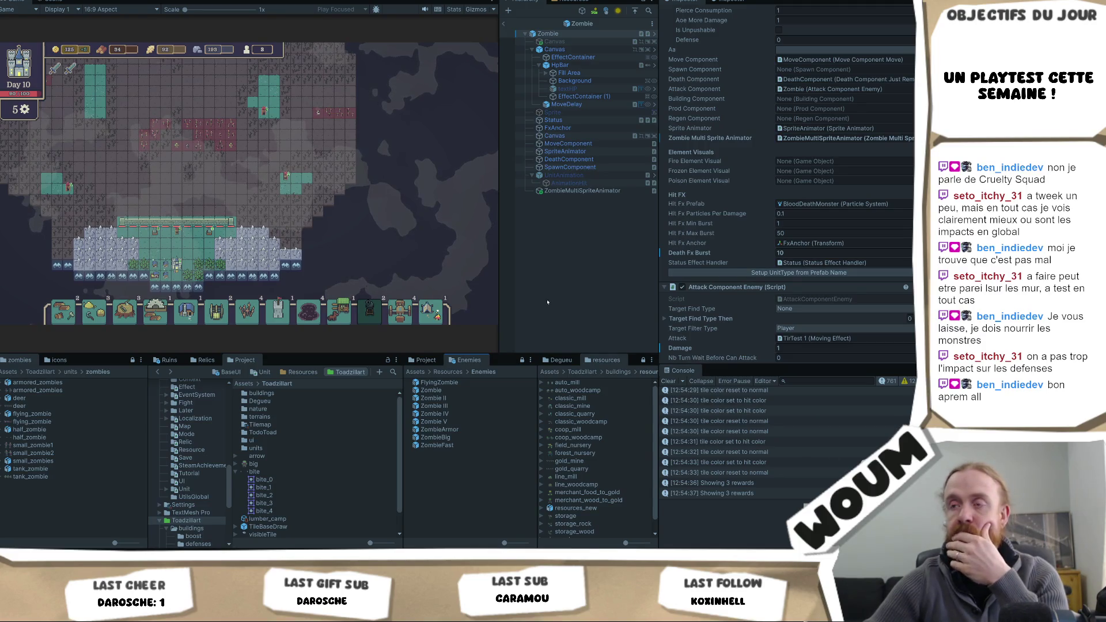
{"action": "left_click", "coordinate": [394, 253]}
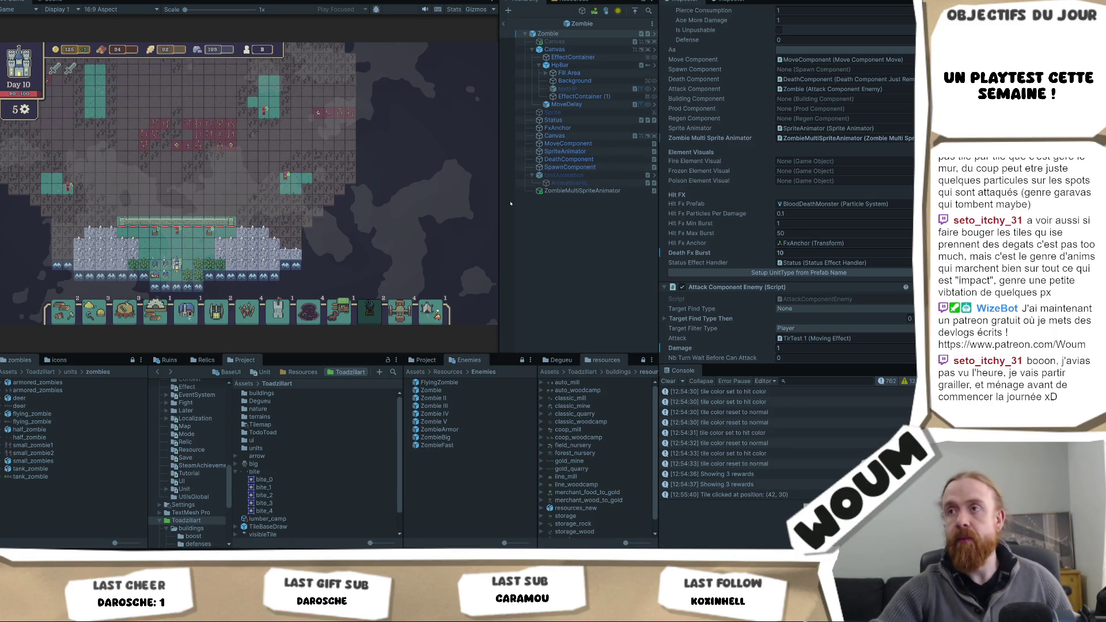
{"action": "left_click_drag", "start_coordinate": [500, 195], "coordinate": [472, 194]}
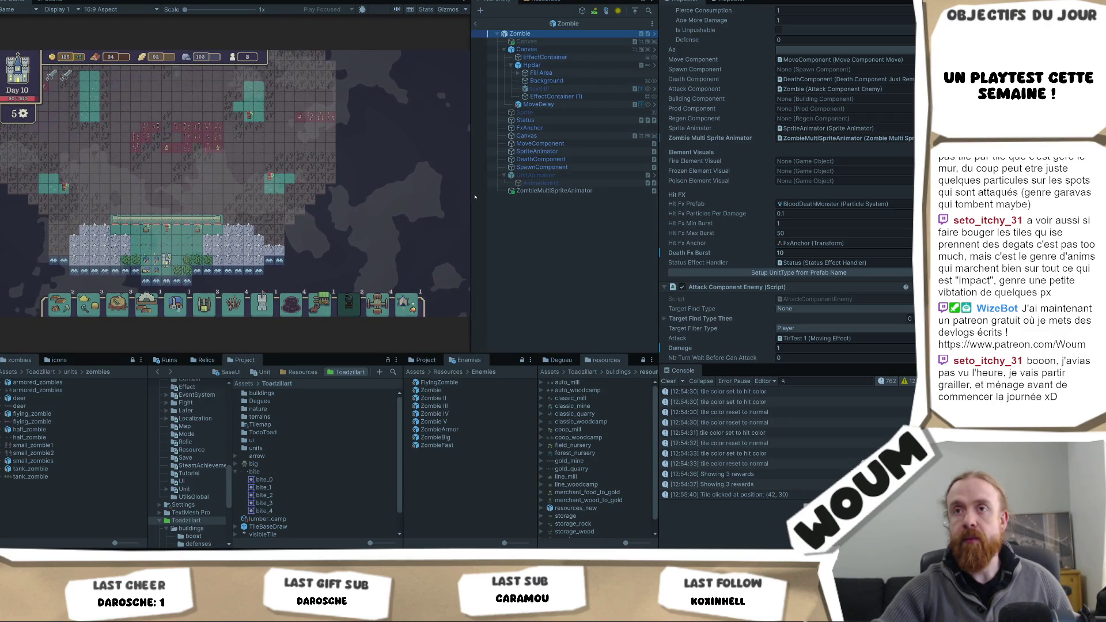
- Select a wall tile in the Game view and pan the map
{"action": "left_click", "coordinate": [208, 159]}
{"action": "scroll", "coordinate": [238, 183], "scroll_direction": "up", "scroll_amount": 3}
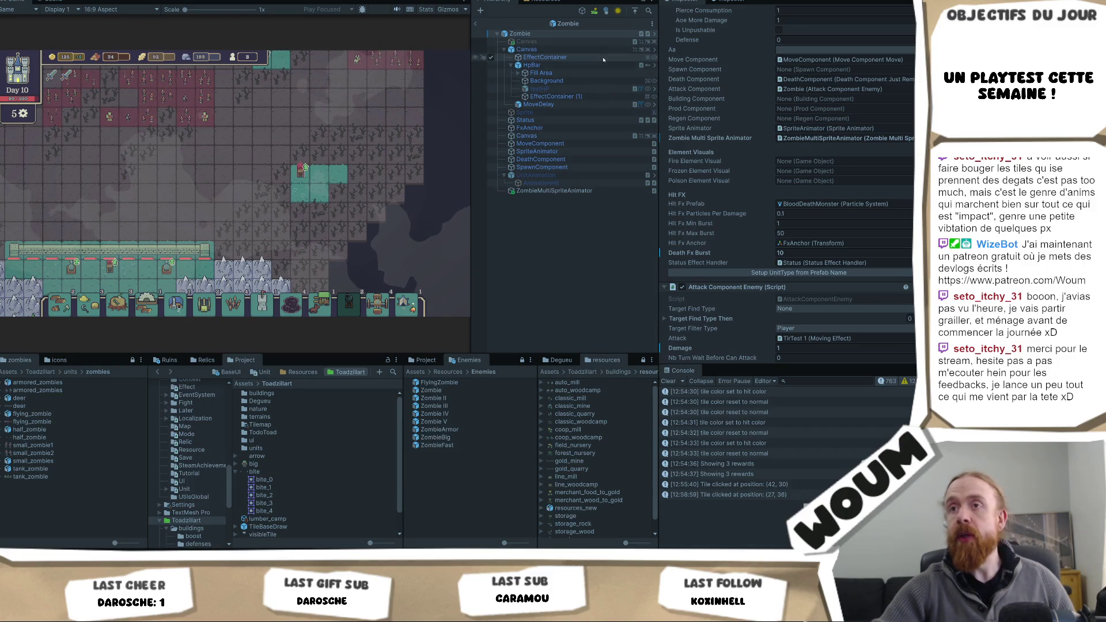
{"action": "key", "text": "w"}
{"action": "key", "text": "a"}
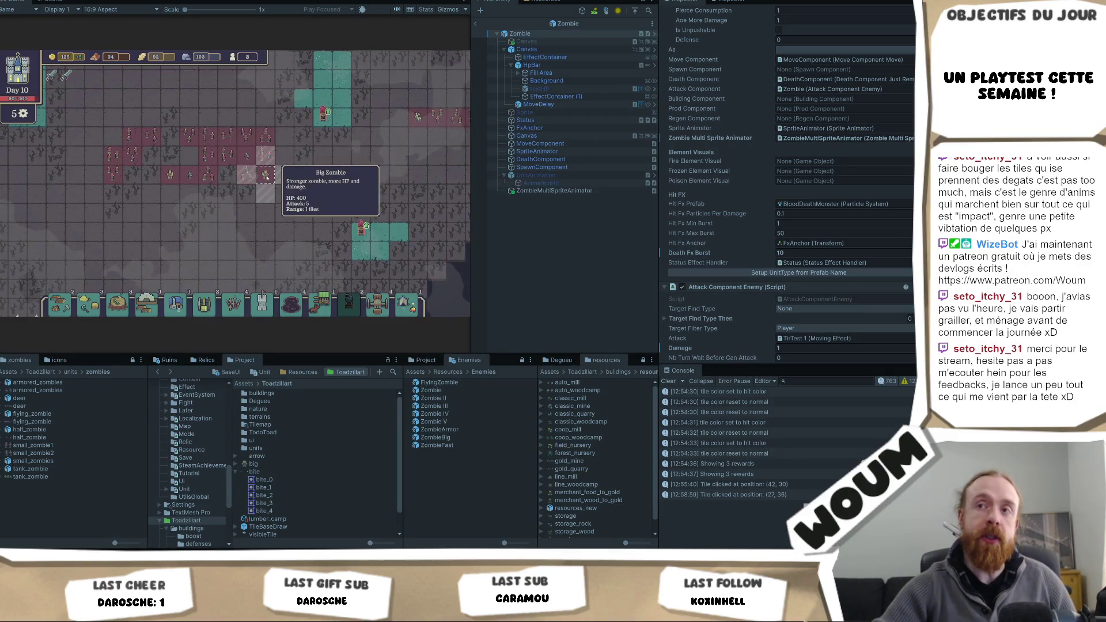
- Inspect the zombie's Sprite and Canvas objects while zooming the Game view onto the wall
{"action": "left_click", "coordinate": [593, 65]}
{"action": "left_click", "coordinate": [585, 111]}
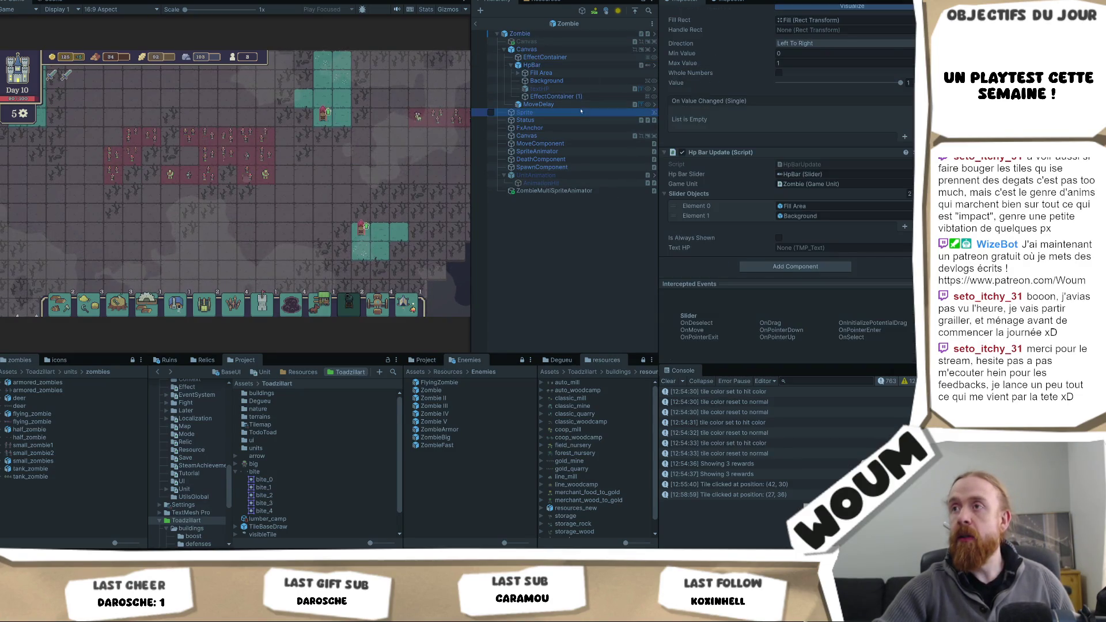
{"action": "left_click", "coordinate": [526, 136]}
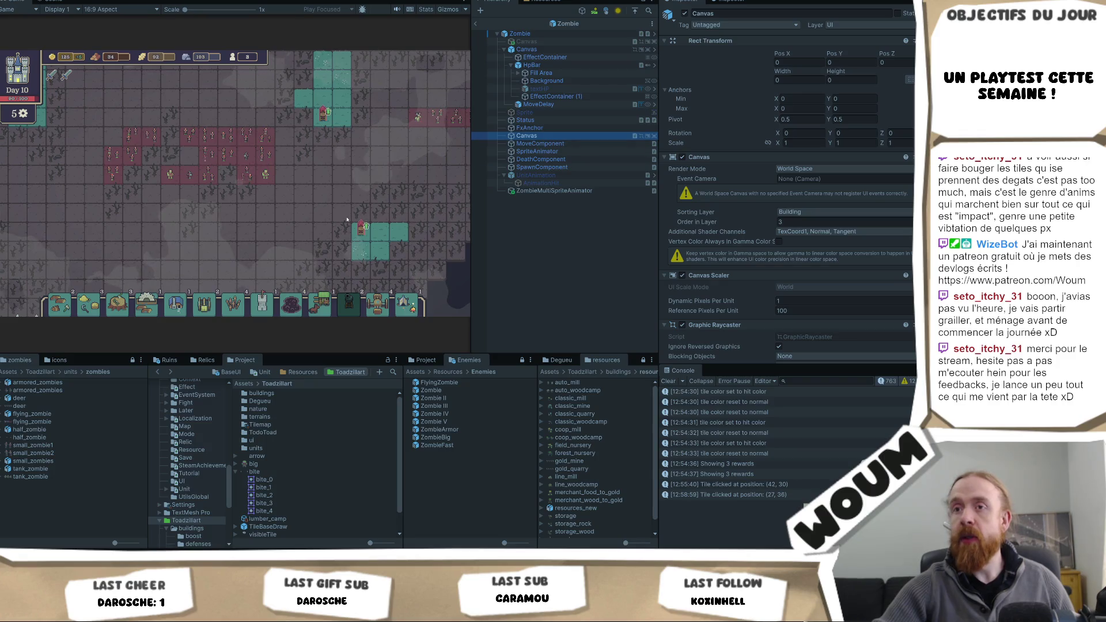
{"action": "key", "text": "s"}
{"action": "key", "text": "a"}
{"action": "scroll", "coordinate": [233, 245], "scroll_direction": "up", "scroll_amount": 3}
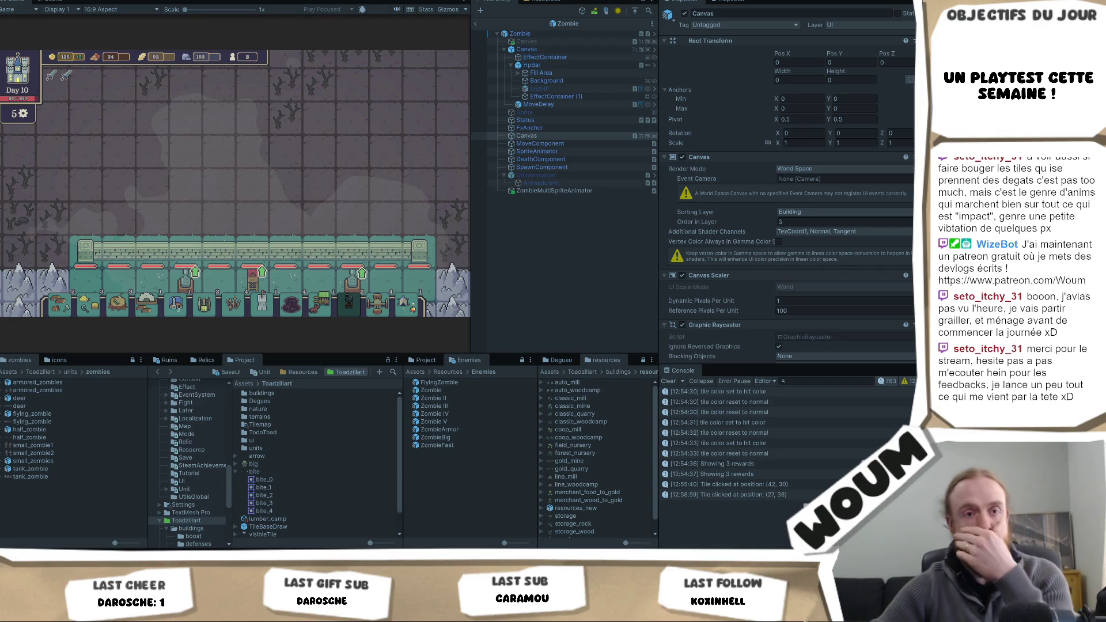
{"action": "left_click", "coordinate": [411, 202]}
{"action": "scroll", "coordinate": [274, 244], "scroll_direction": "down", "scroll_amount": 2}
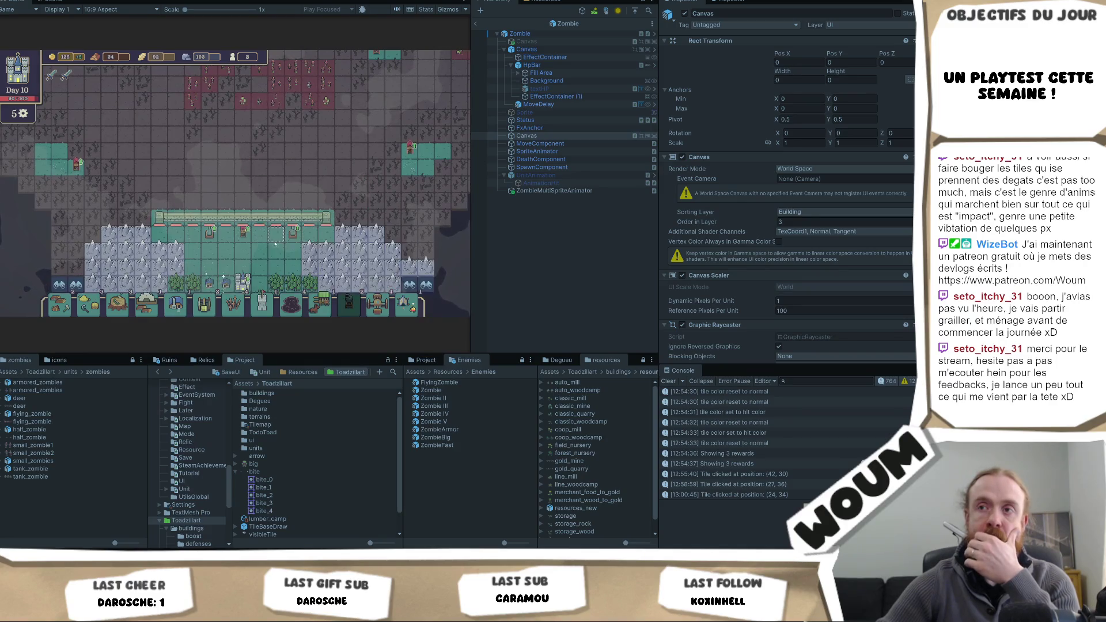
{"action": "mouse_move", "coordinate": [285, 226]}
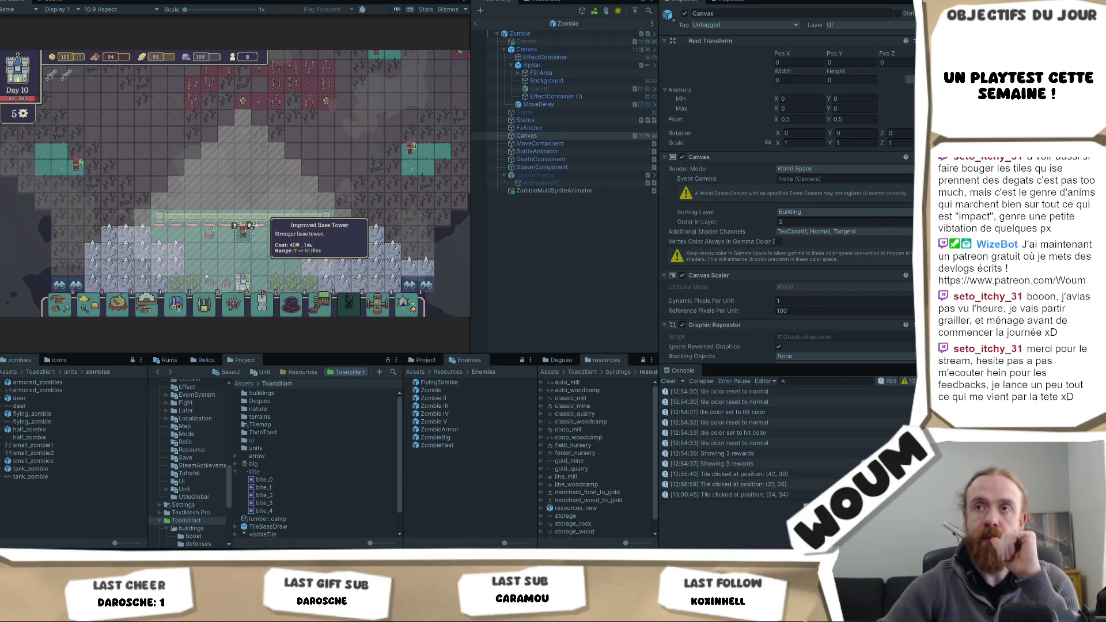
{"action": "key", "text": "w"}
{"action": "key", "text": "d"}
{"action": "key", "text": "s"}
{"action": "key", "text": "a"}
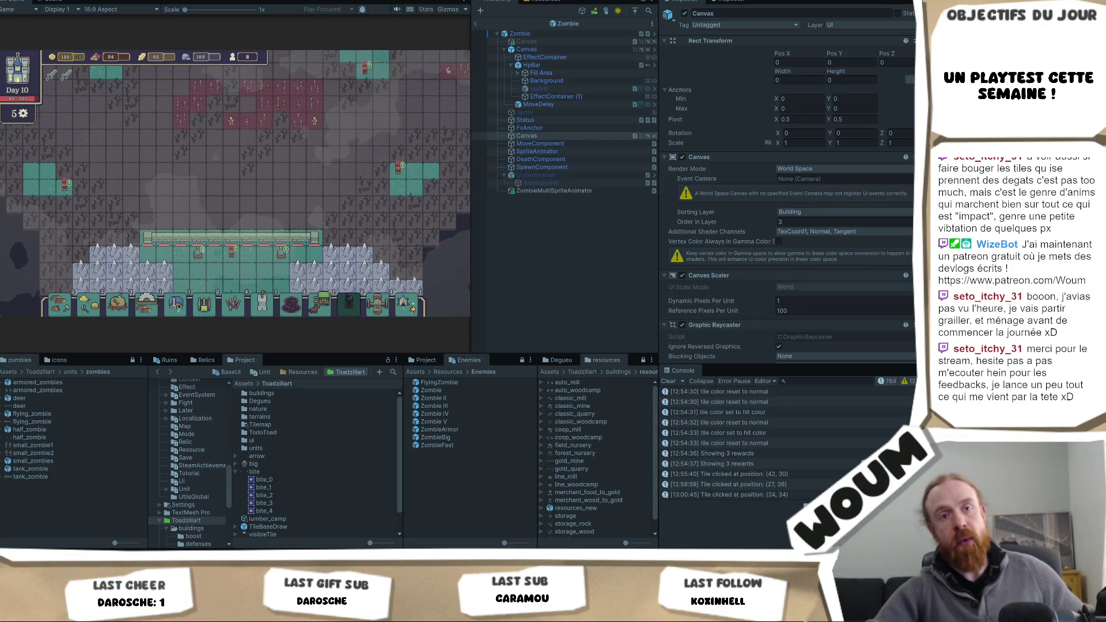
{"action": "key", "text": "w"}
{"action": "key", "text": "d"}
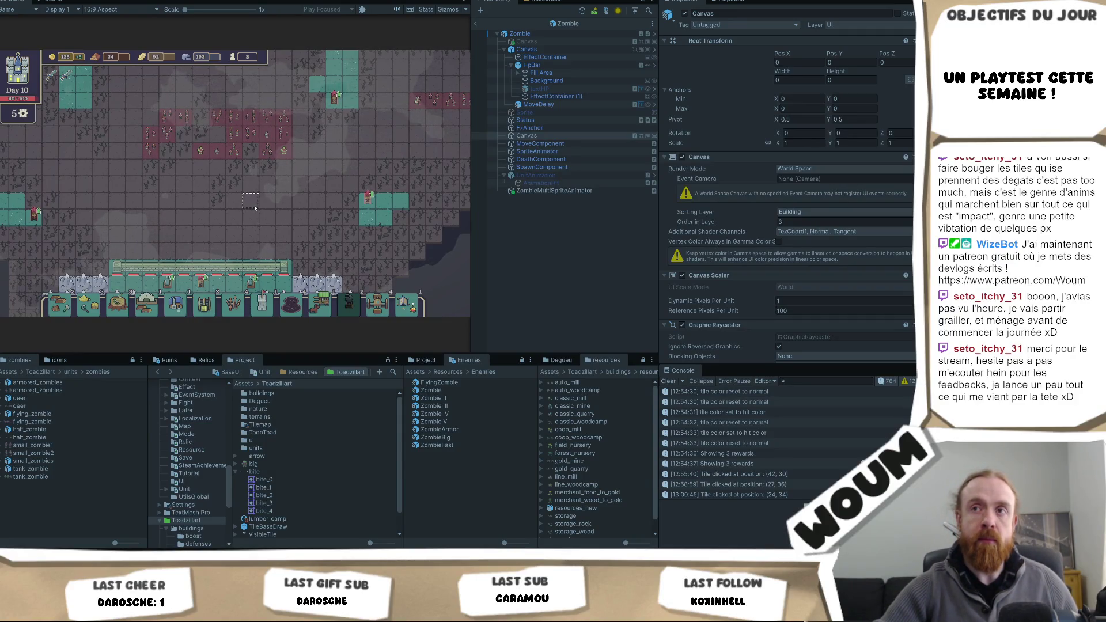
{"action": "key", "text": "s"}
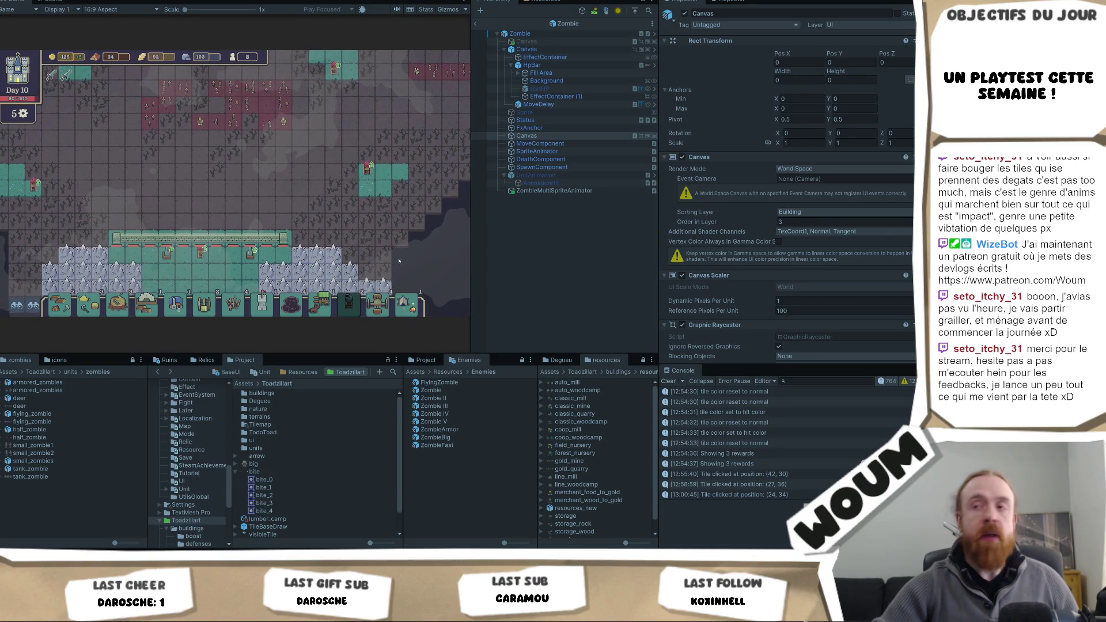
{"action": "left_click", "coordinate": [320, 304]}
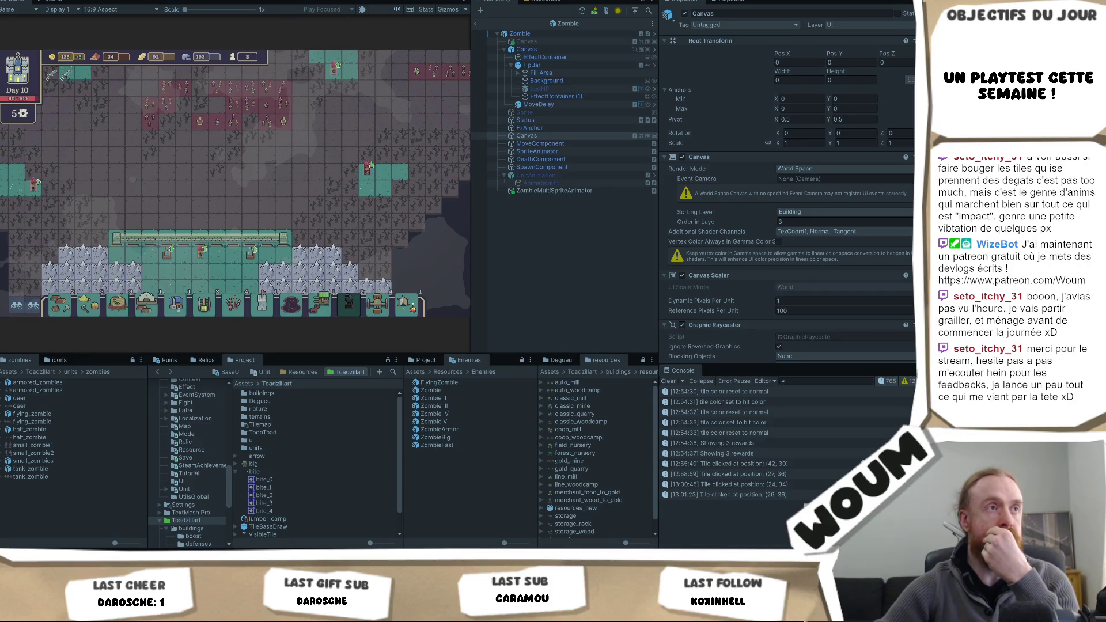
{"action": "left_click", "coordinate": [216, 221]}
{"action": "mouse_move", "coordinate": [193, 245]}
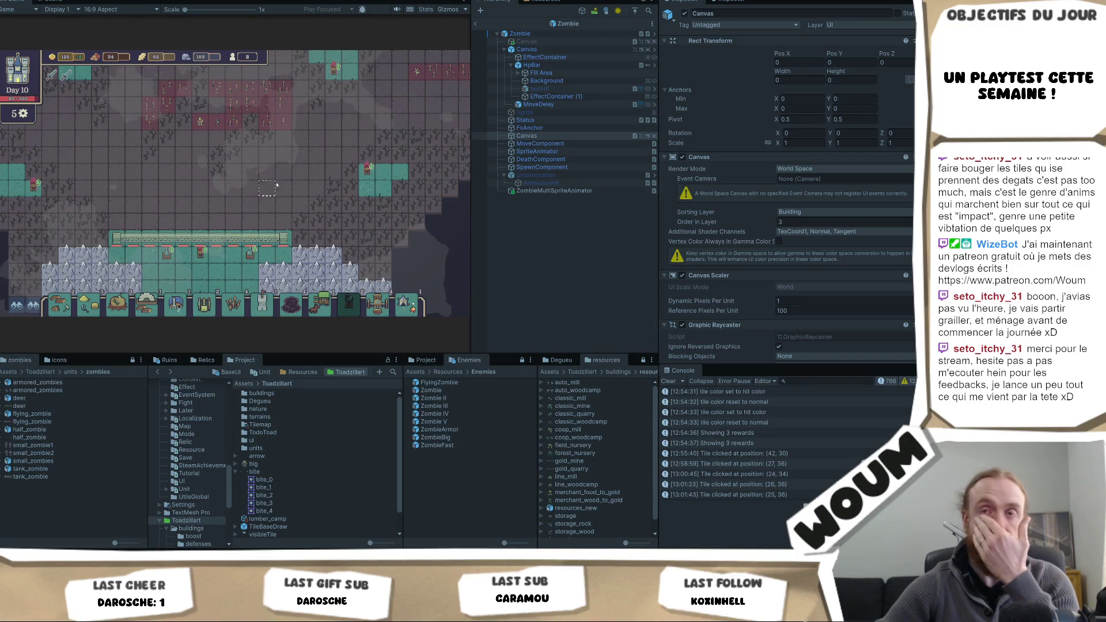
{"action": "key", "text": "w"}
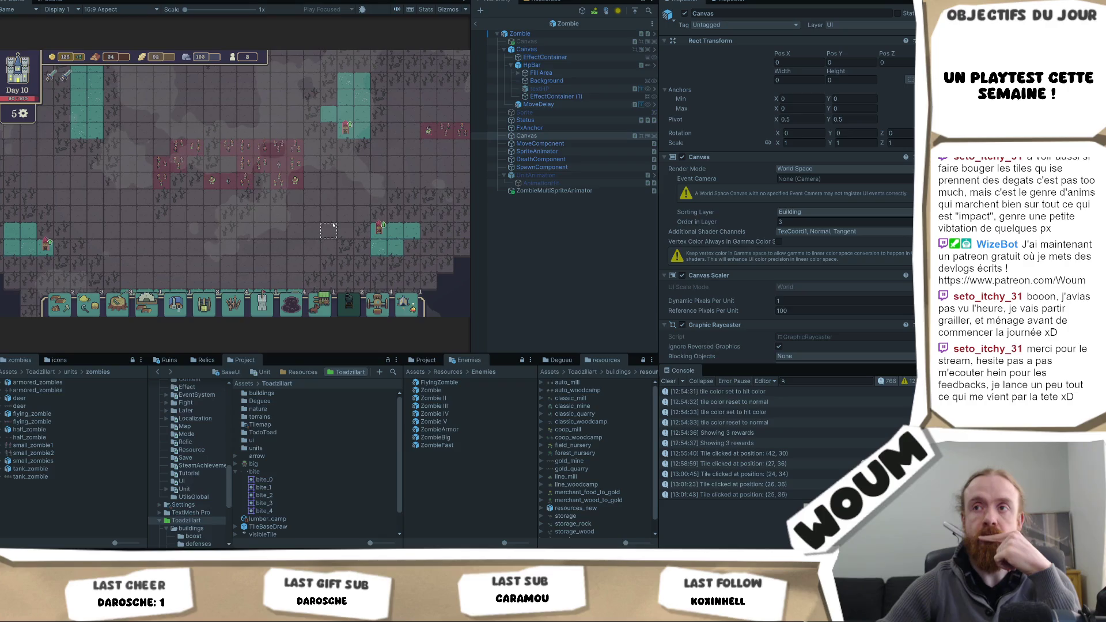
{"action": "mouse_move", "coordinate": [377, 226]}
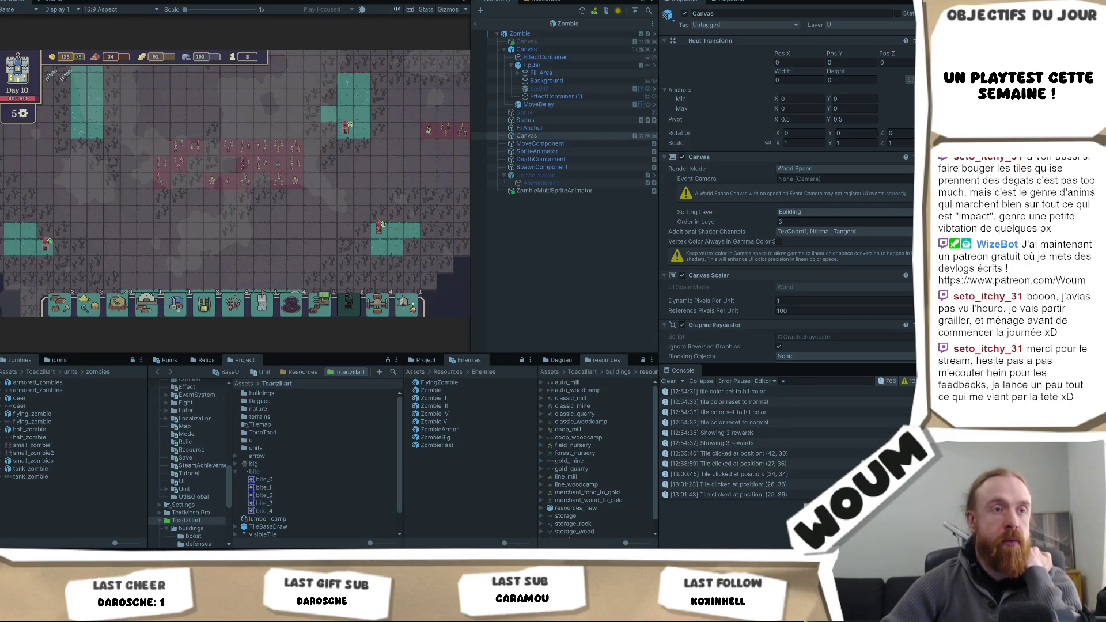
{"action": "key", "text": "alt+Tab"}
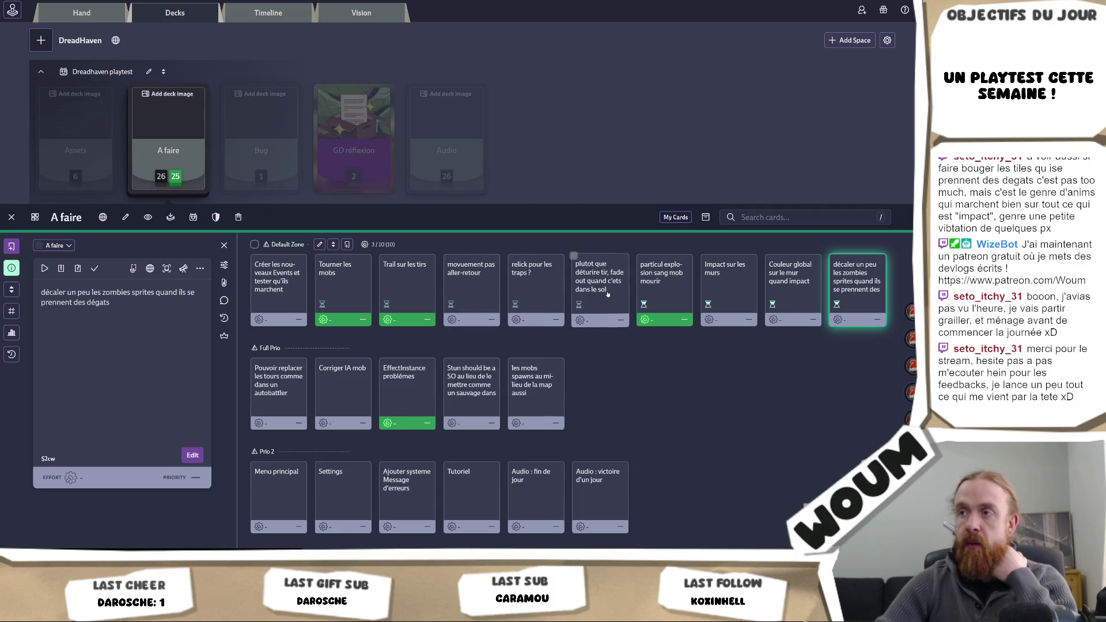
- Open the 'plutot que déturire tir' card and append 'et ptt que quand on tue on' to its description
{"action": "left_click", "coordinate": [590, 296]}
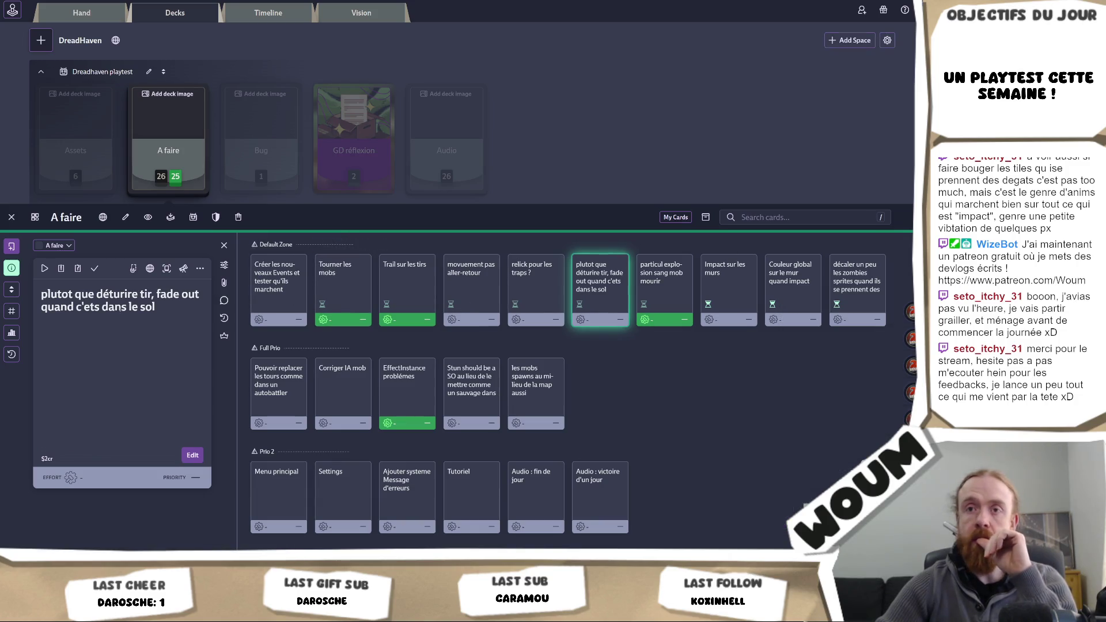
{"action": "double_click", "coordinate": [168, 308]}
{"action": "left_click", "coordinate": [186, 294]}
{"action": "type", "text": "et ptt que quand on tue on"}
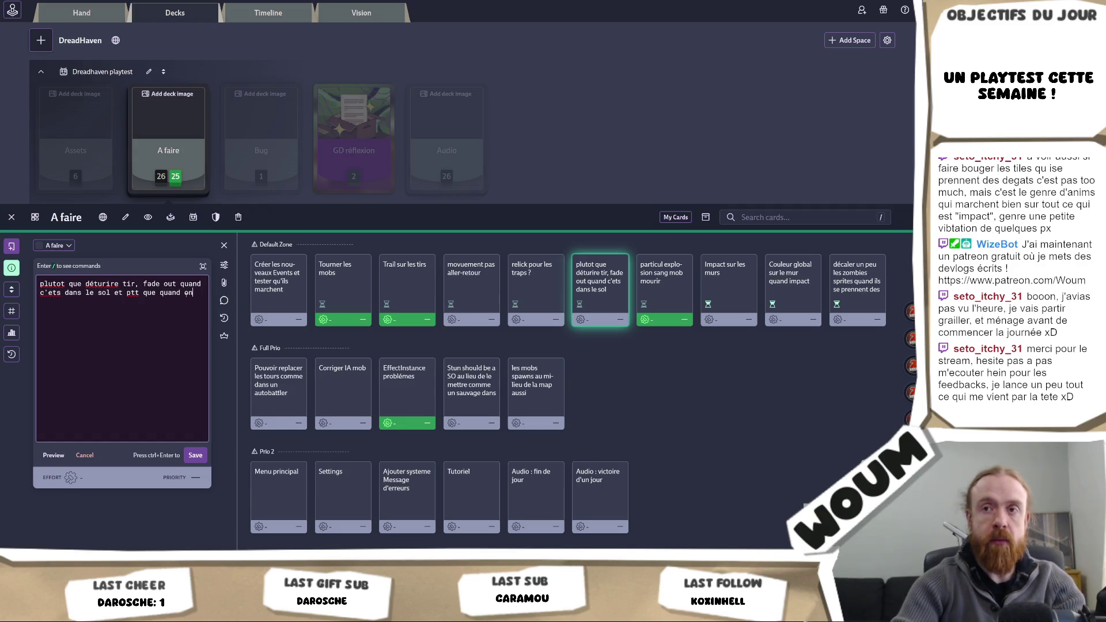